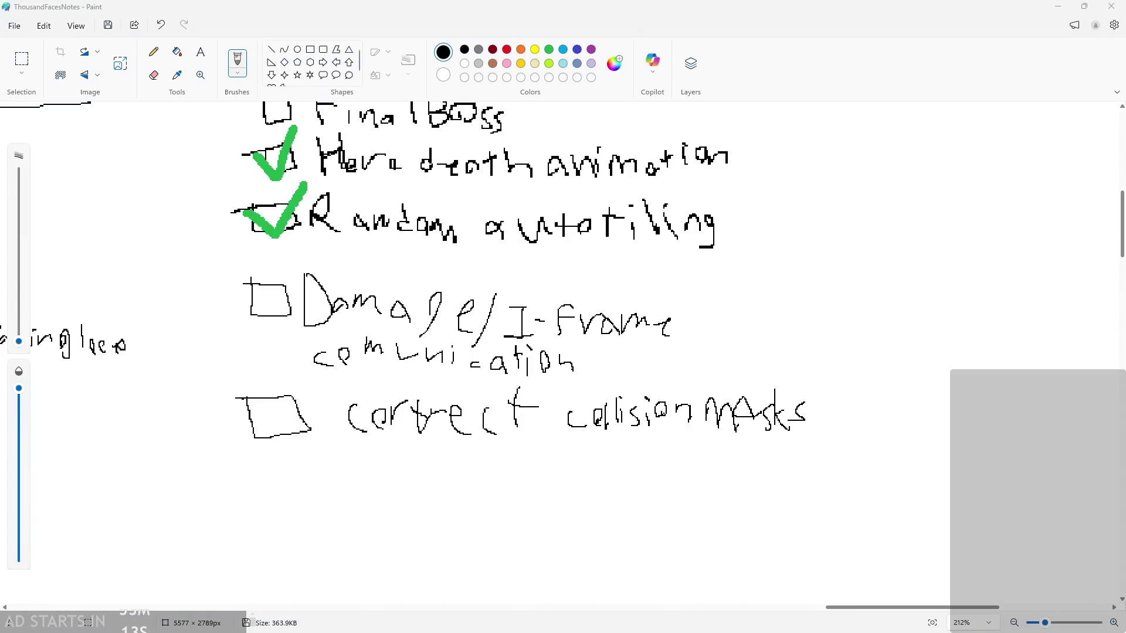
- Minimize Paint to reveal the GameMaker ThousandFaces workspace
click(1057, 6)
scroll(494, 428, down, 2)
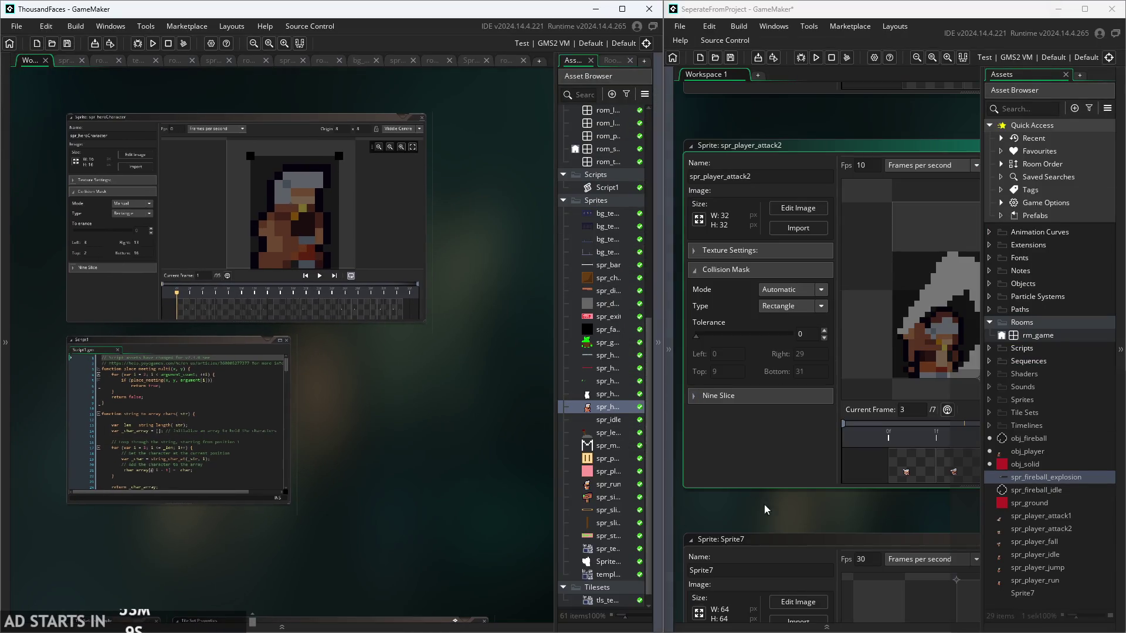
scroll(670, 497, down, 3)
scroll(705, 490, up, 3)
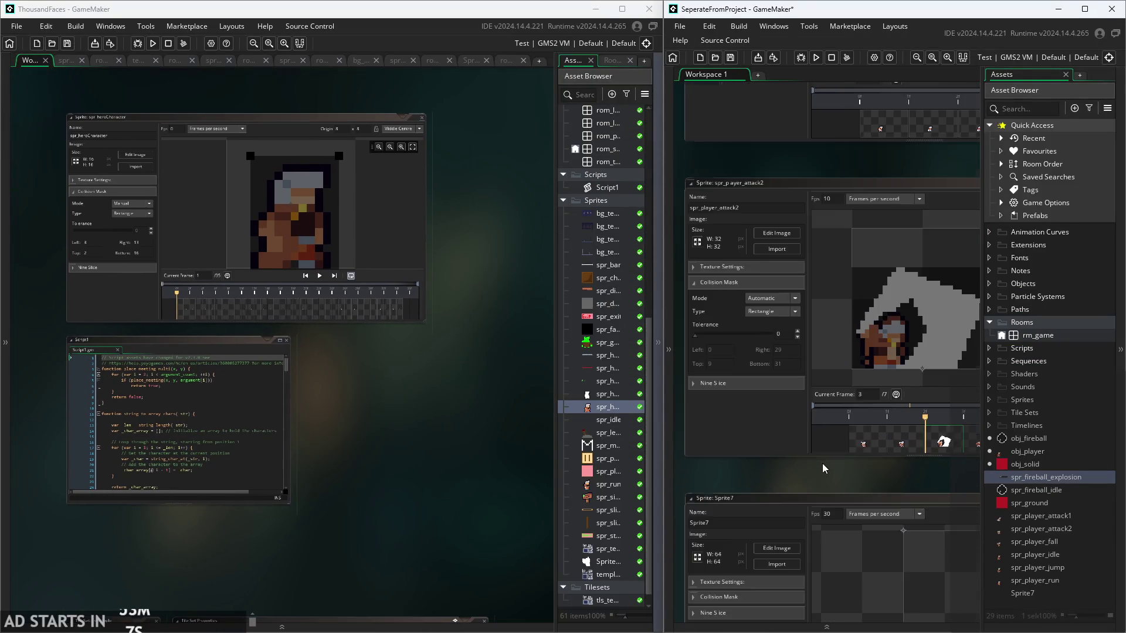
drag(794, 483, 808, 499)
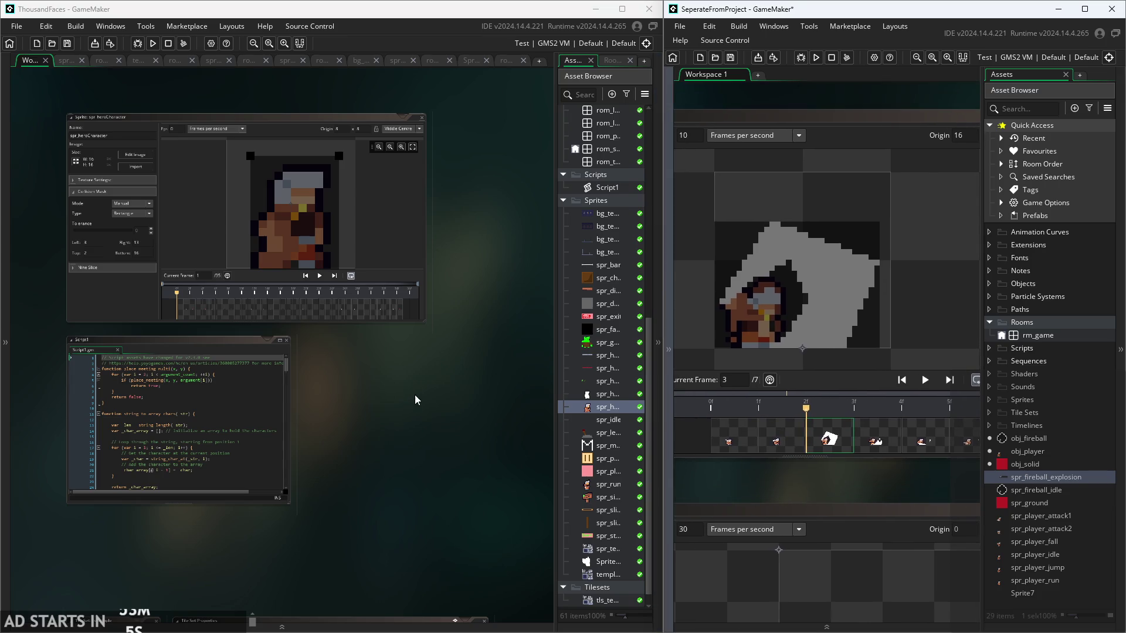
drag(427, 398, 460, 397)
- Open the spr_goblin sprite, then the obj_spike object with its empty Create event
double_click(604, 350)
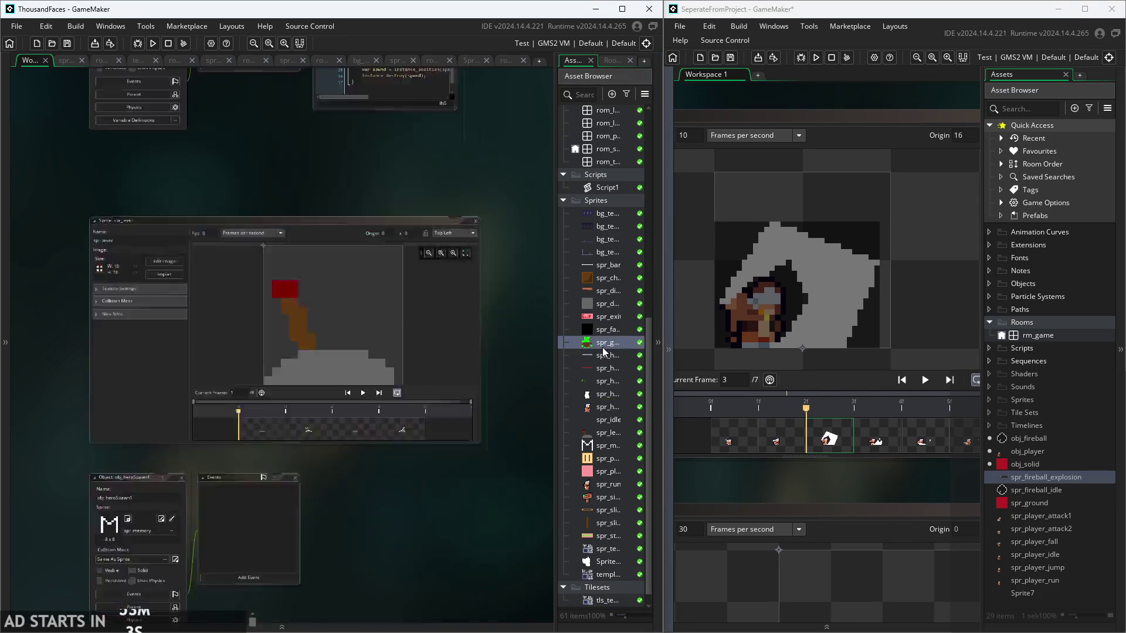
scroll(494, 131, down, 3)
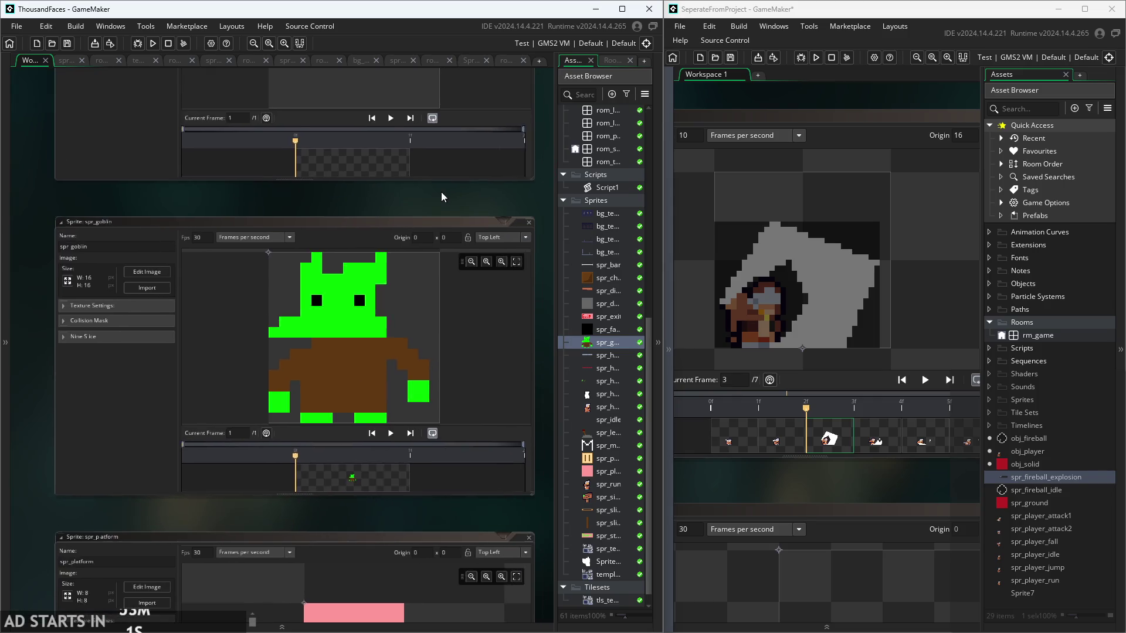
scroll(601, 237, up, 5)
double_click(606, 267)
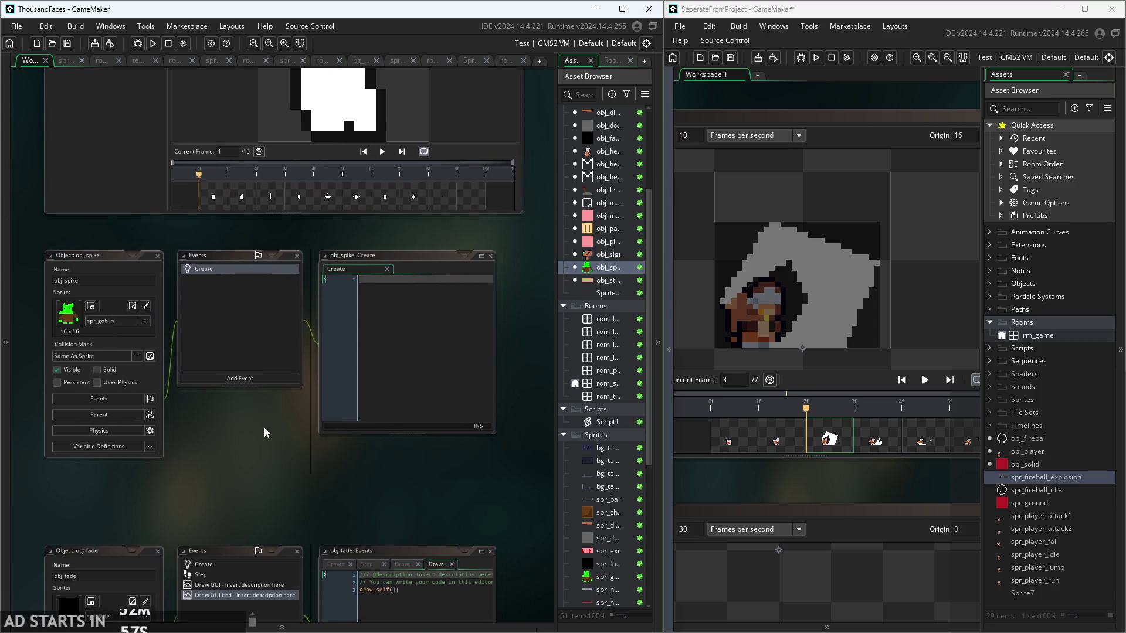
- Enlarge the obj_spike Create code editor and pan around the 7-frame spr_player_attack2 canvas
scroll(306, 421, down, 2)
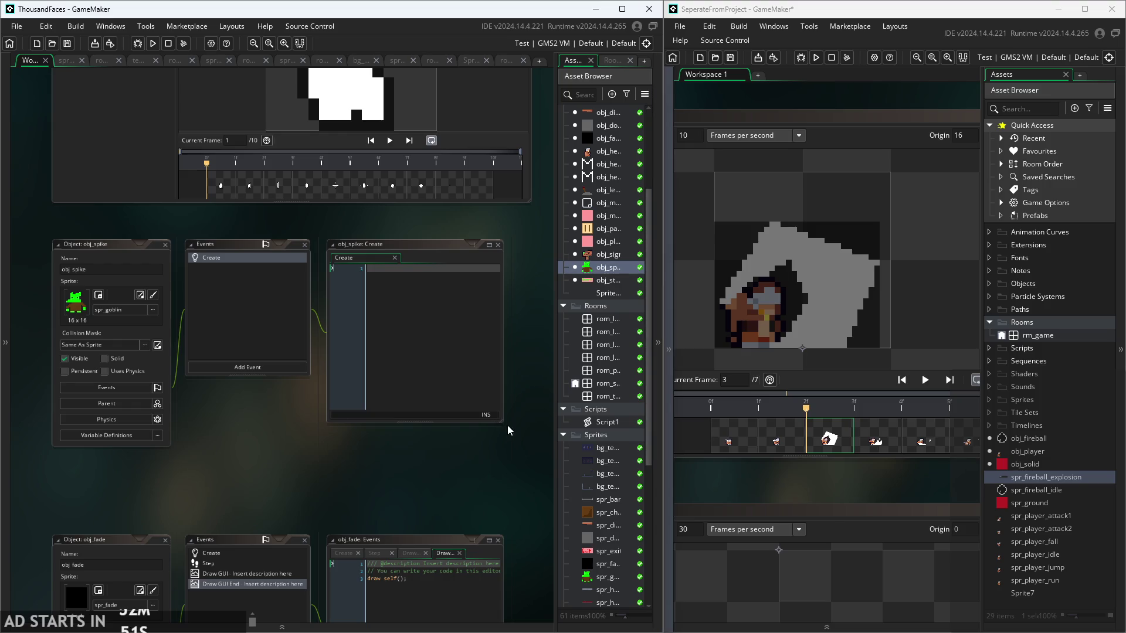
drag(502, 420, 570, 487)
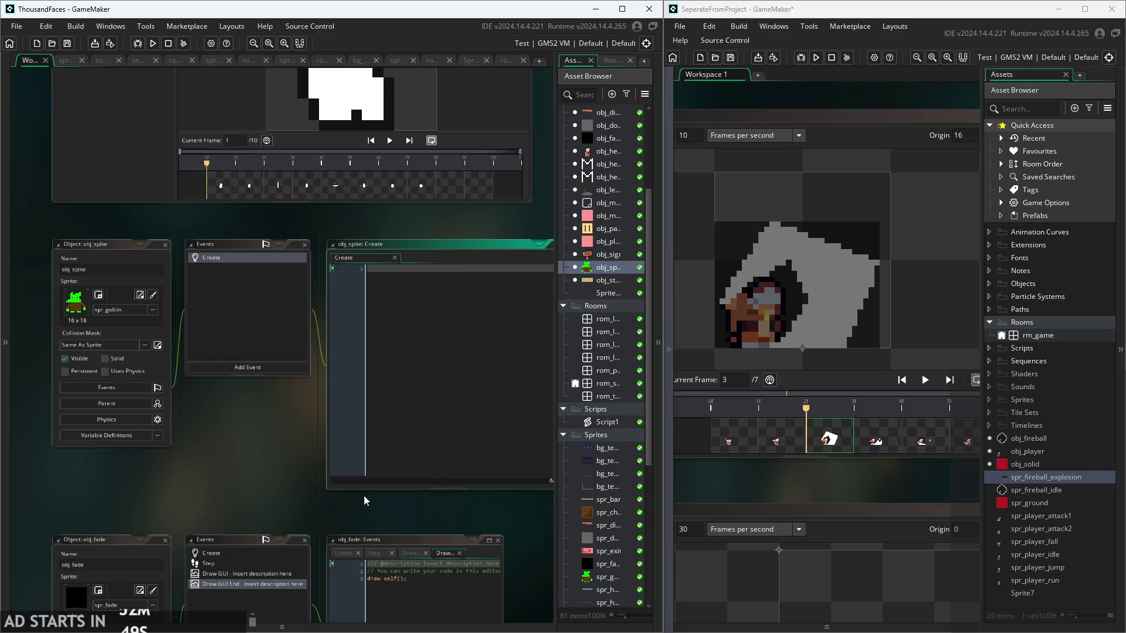
click(837, 498)
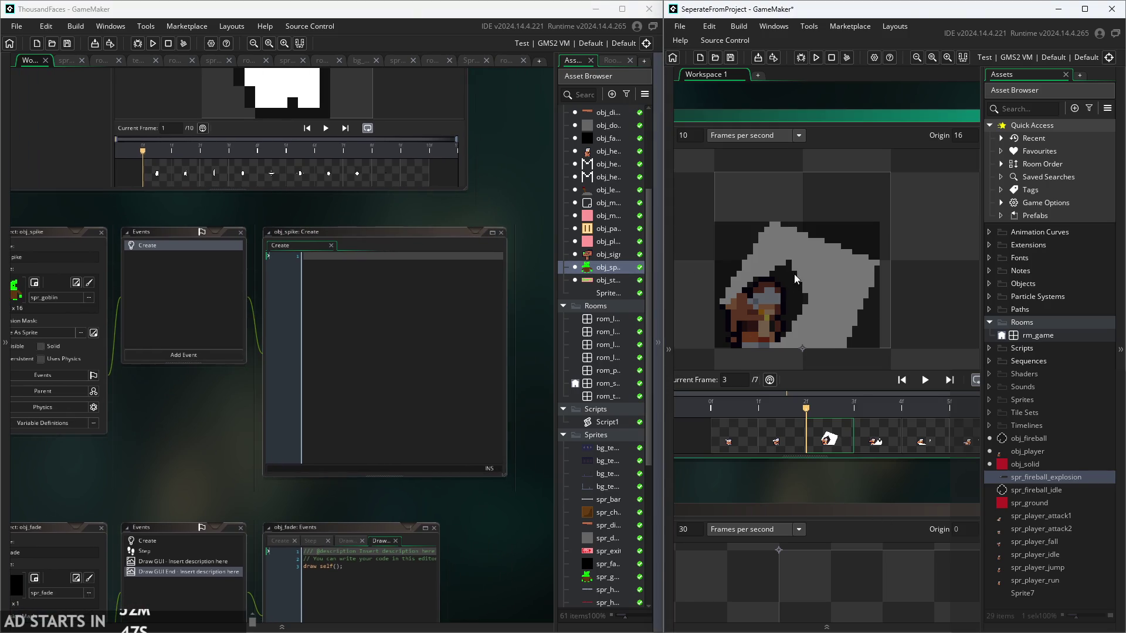
scroll(887, 267, left, 3)
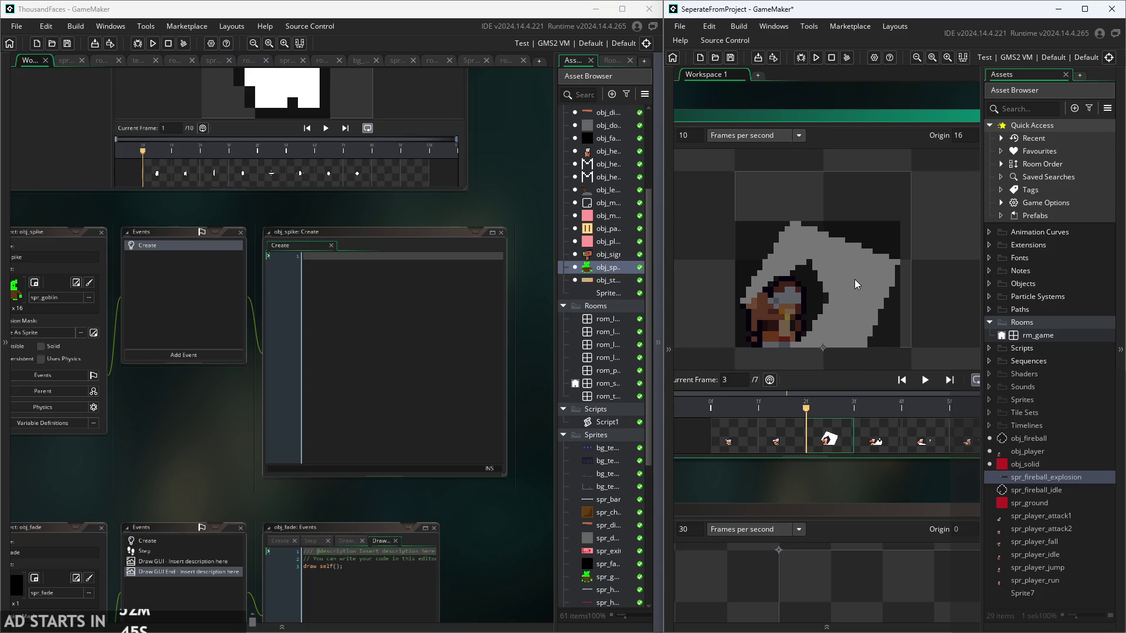
scroll(872, 269, right, 2)
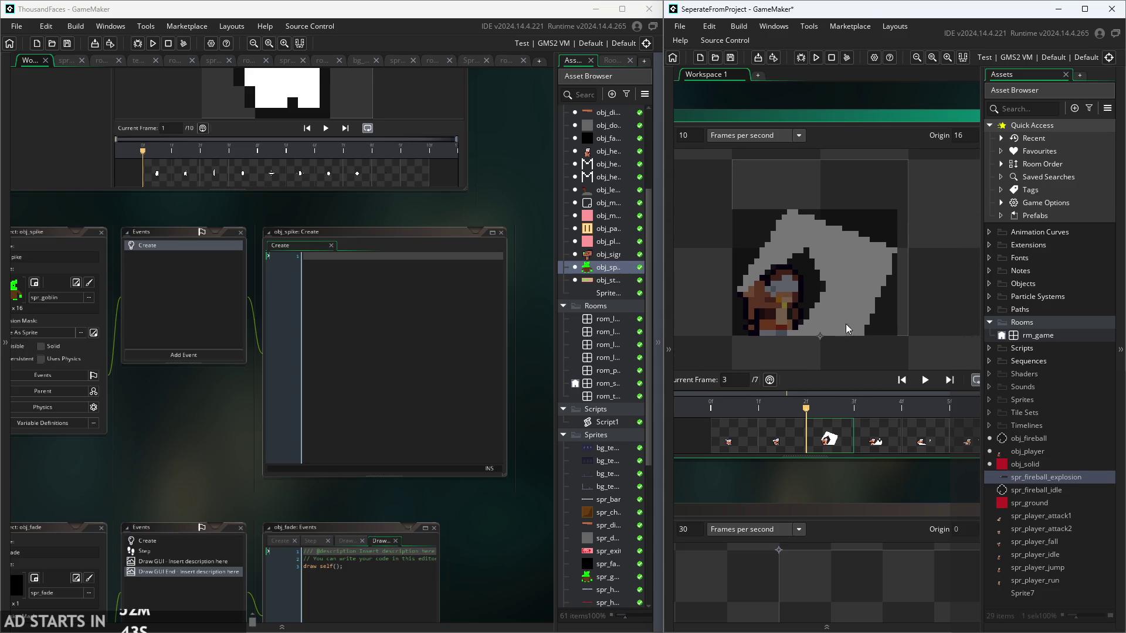
scroll(846, 323, up, 1)
drag(858, 320, 850, 326)
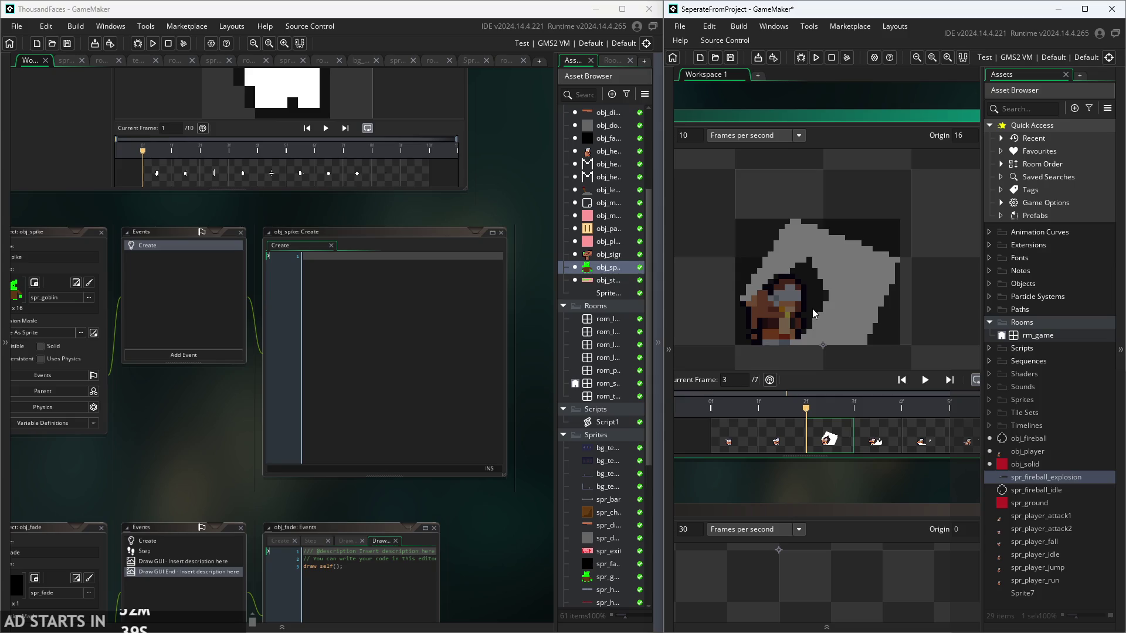
drag(812, 310, 829, 304)
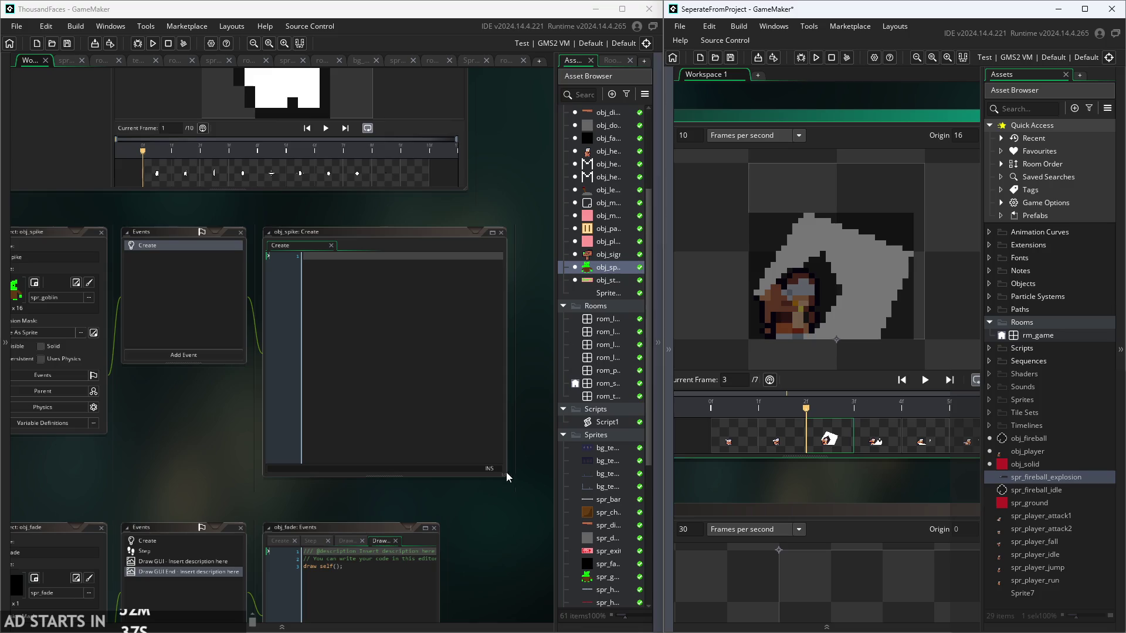
mouse_move(496, 504)
mouse_down()
mouse_move(480, 515)
mouse_move(492, 509)
mouse_up()
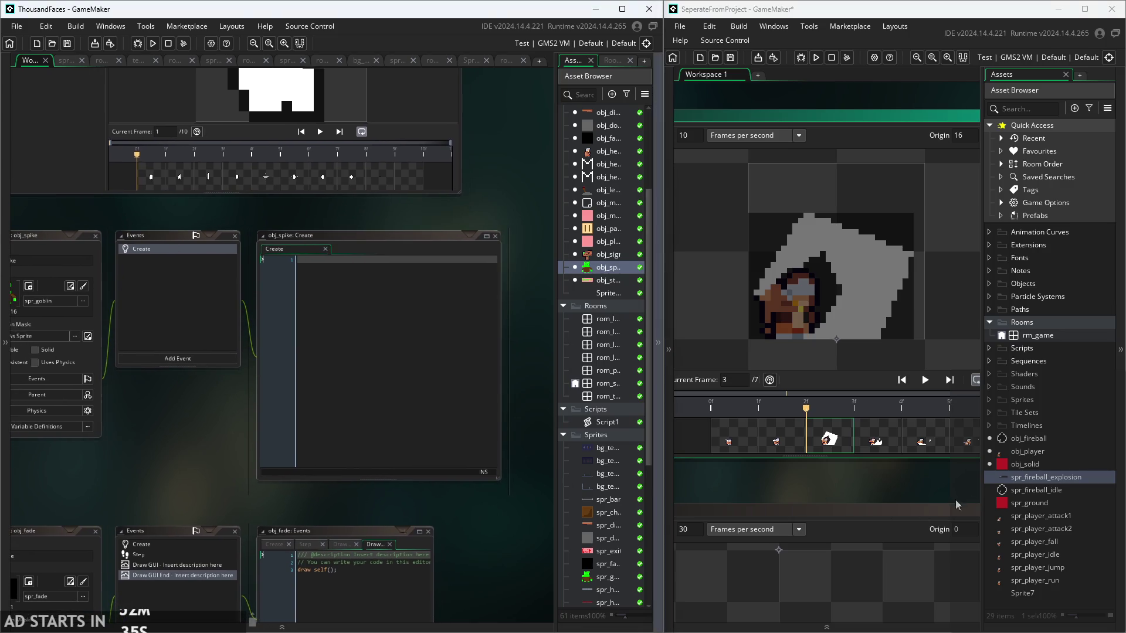
- Select obj_player in the second project's Assets list
click(1011, 452)
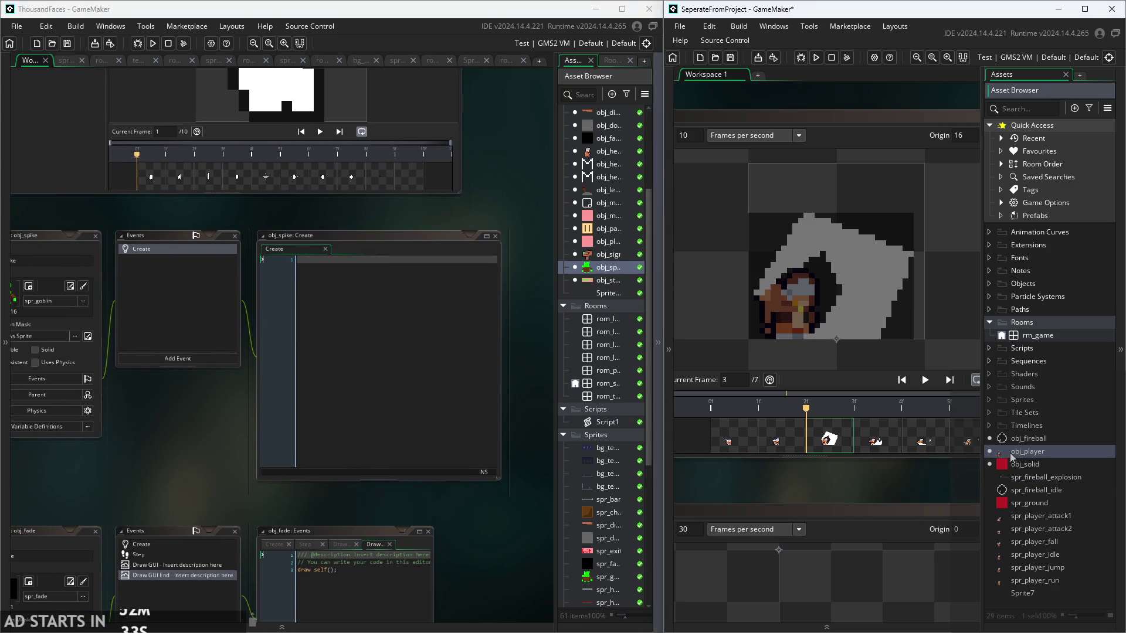
scroll(892, 501, down, 2)
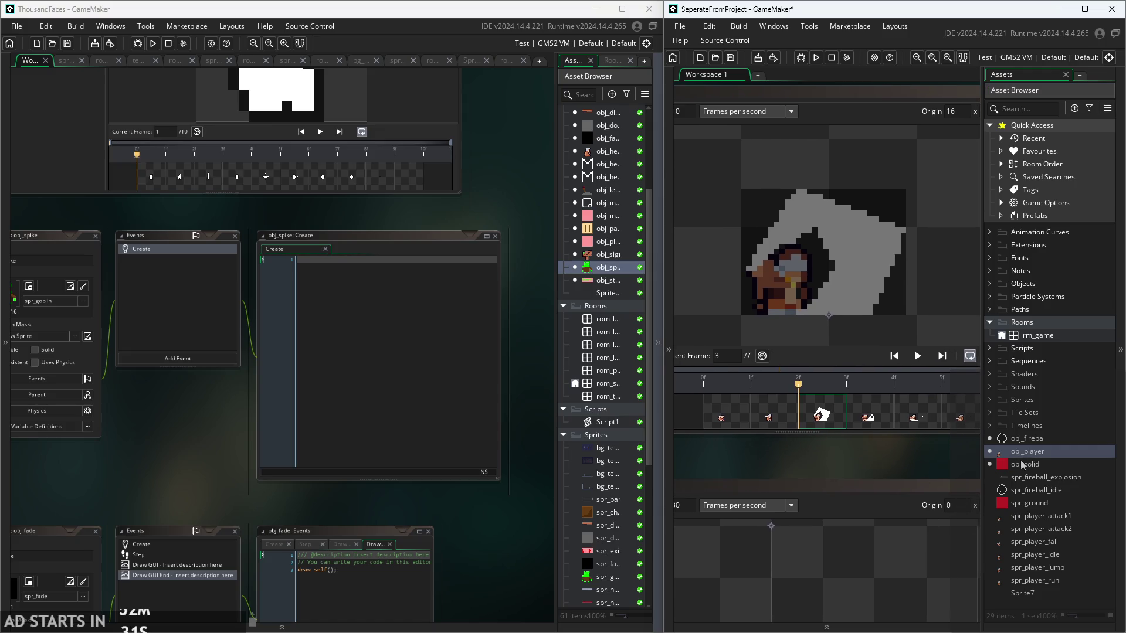
ctrl+scroll(902, 463, down, 2)
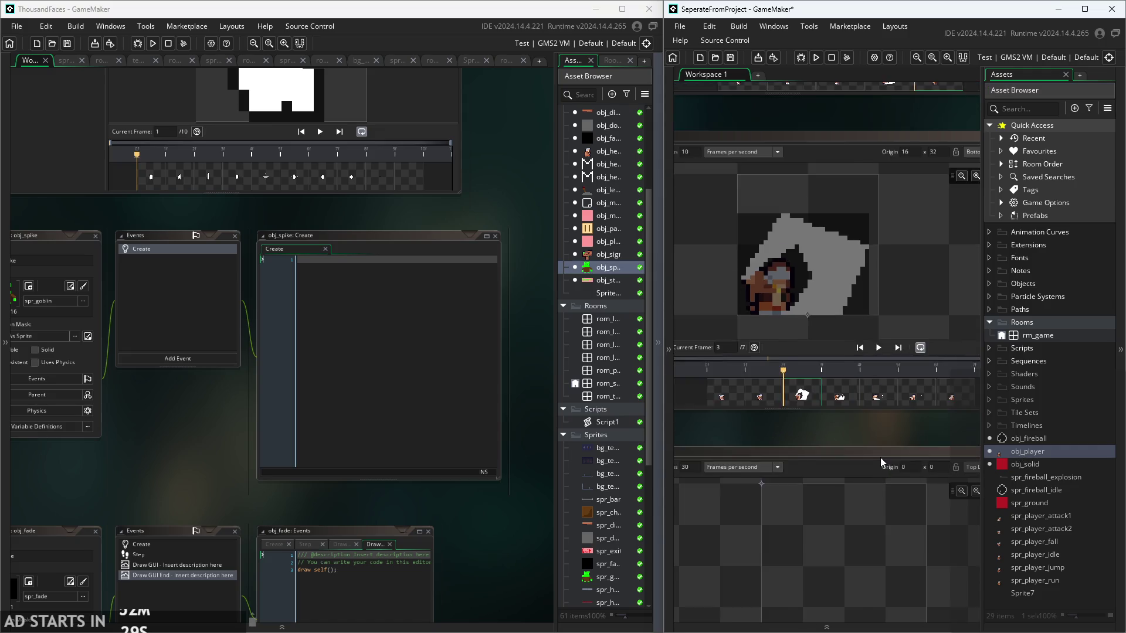
- Open obj_player's code and scroll down to its attack logic
double_click(1046, 453)
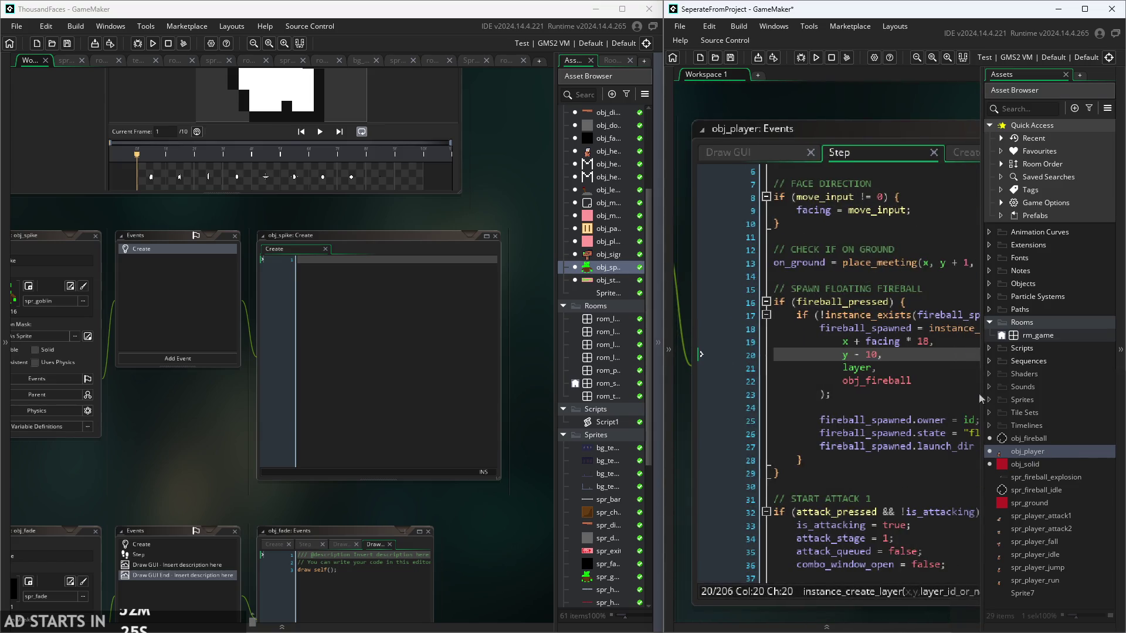
ctrl+scroll(902, 122, down, 3)
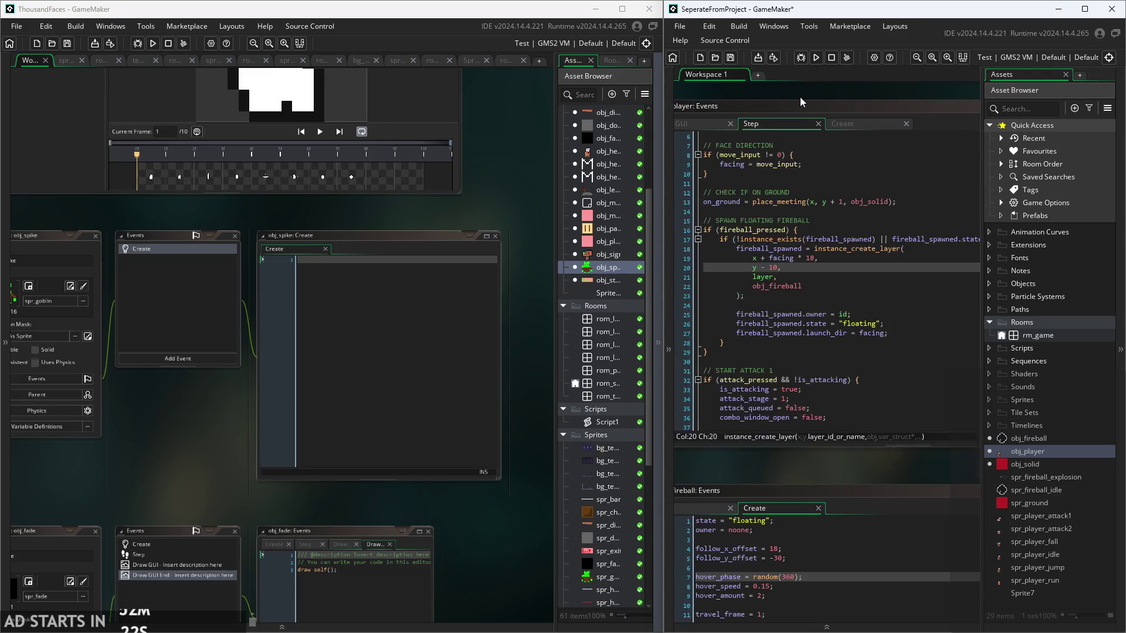
scroll(804, 97, down, 1)
scroll(811, 339, down, 3)
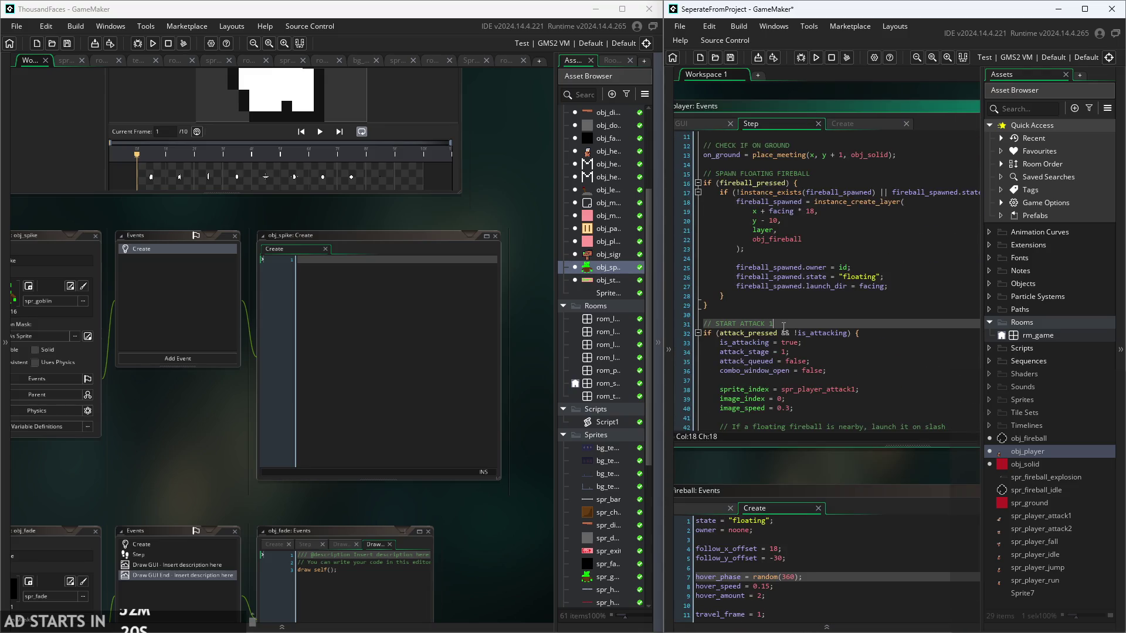
scroll(798, 342, down, 2)
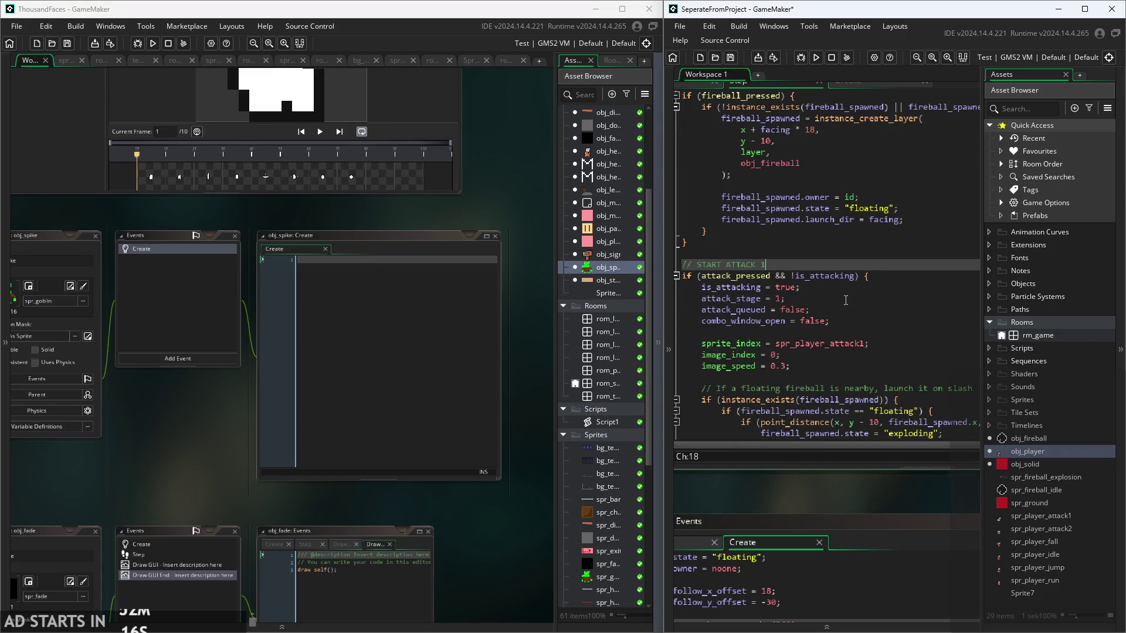
scroll(845, 302, up, 3)
- Review the attack_stage = 1, attack_queued = false and combo_window_open lines
click(819, 363)
click(832, 381)
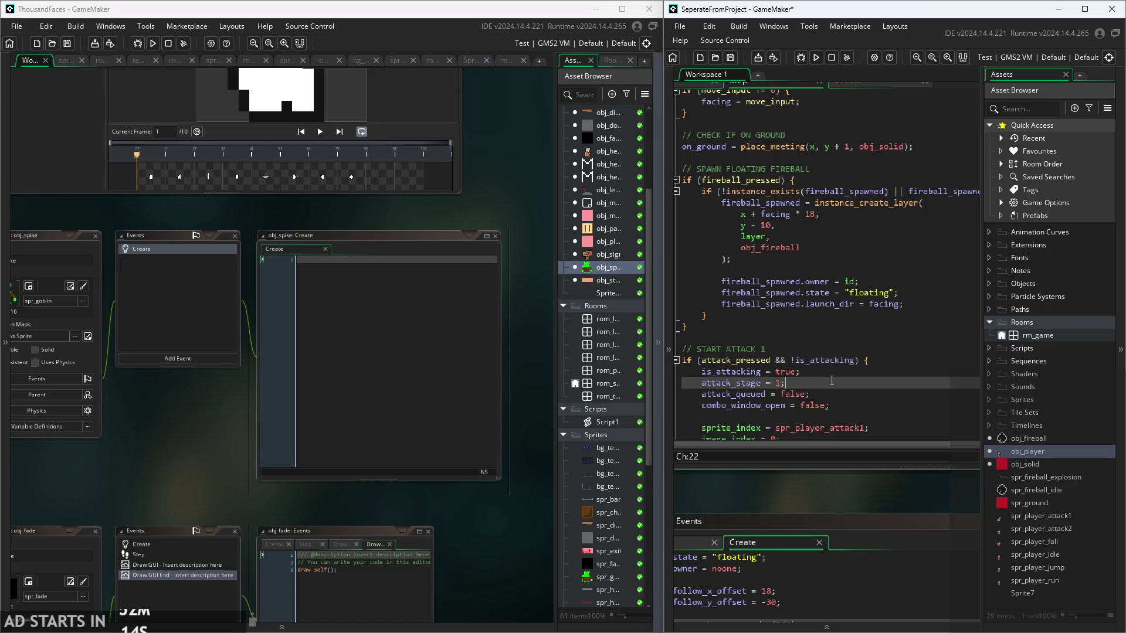
click(877, 360)
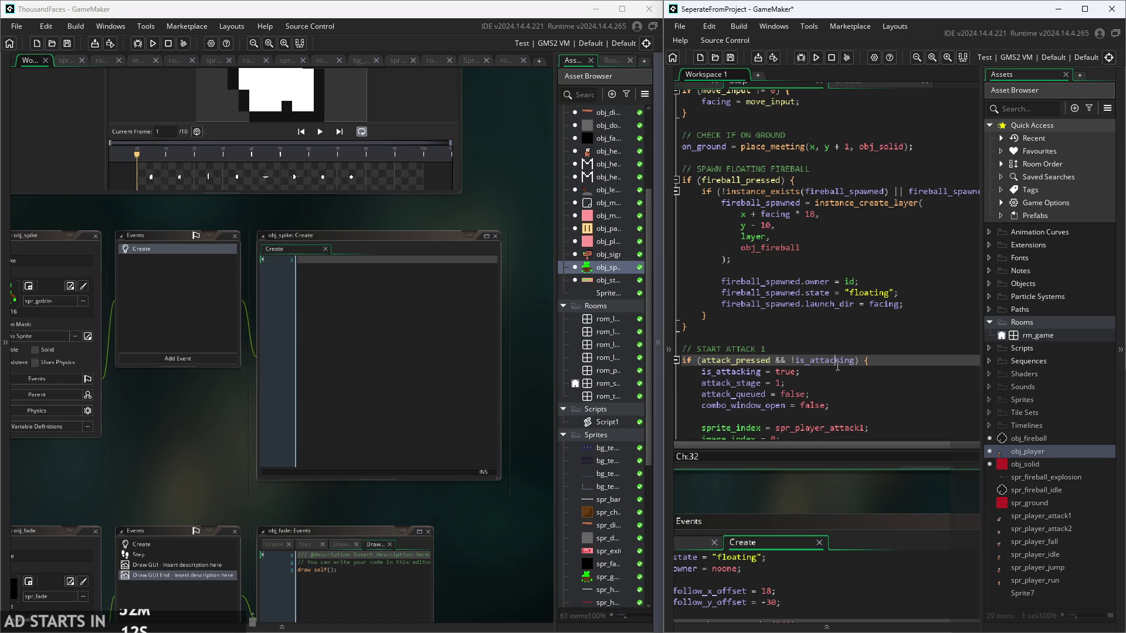
scroll(879, 337, down, 1)
scroll(882, 332, down, 1)
scroll(882, 332, down, 1)
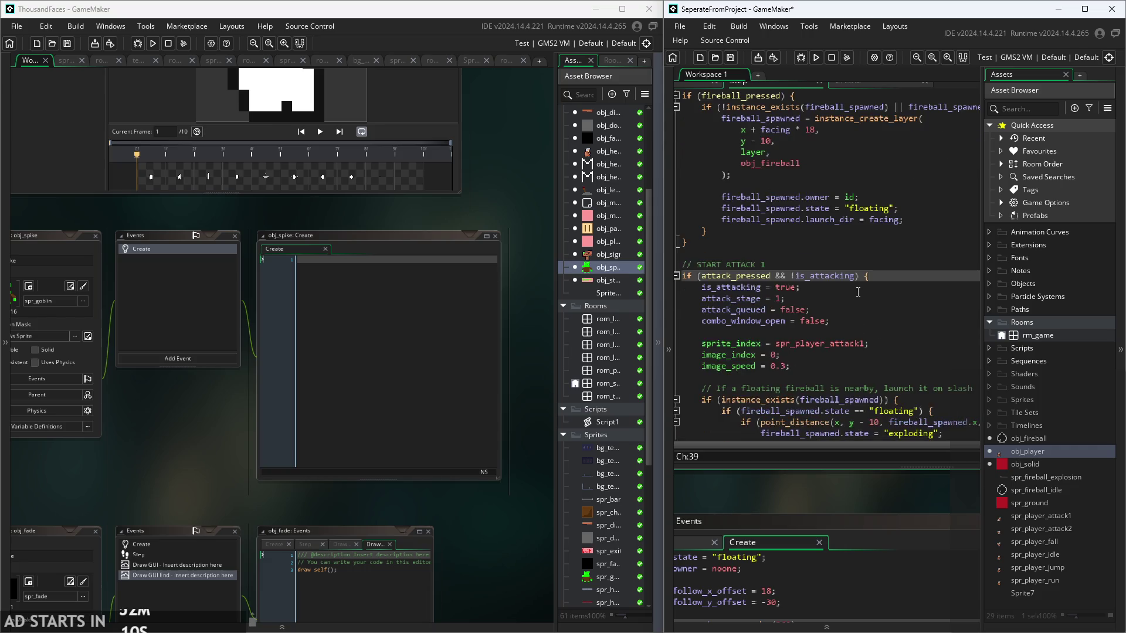
click(868, 288)
click(859, 306)
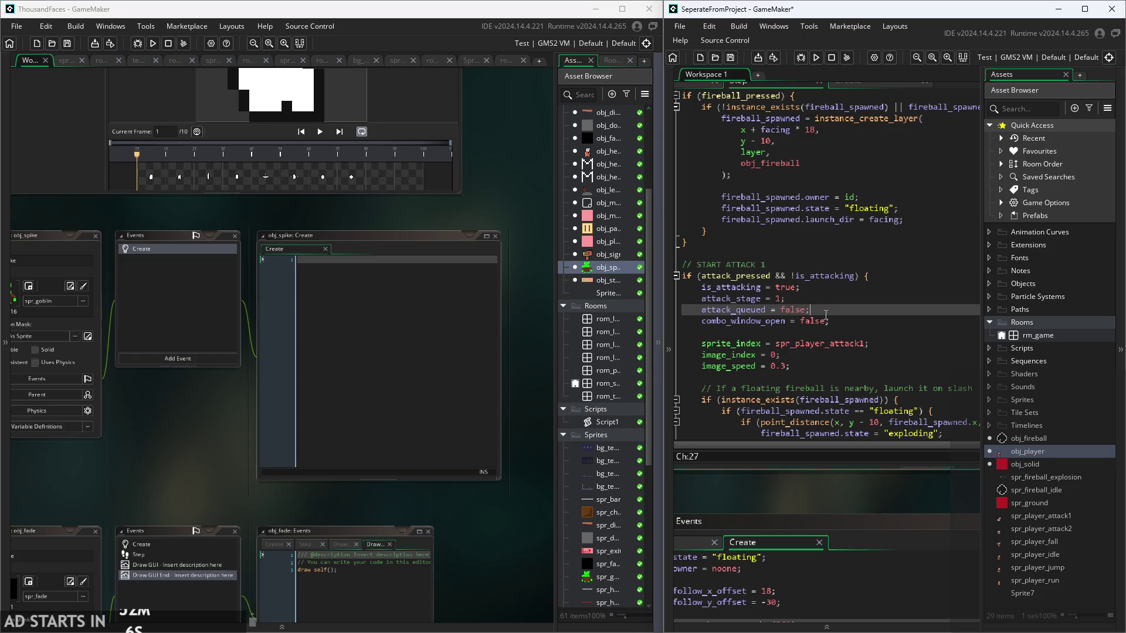
click(815, 321)
mouse_move(811, 339)
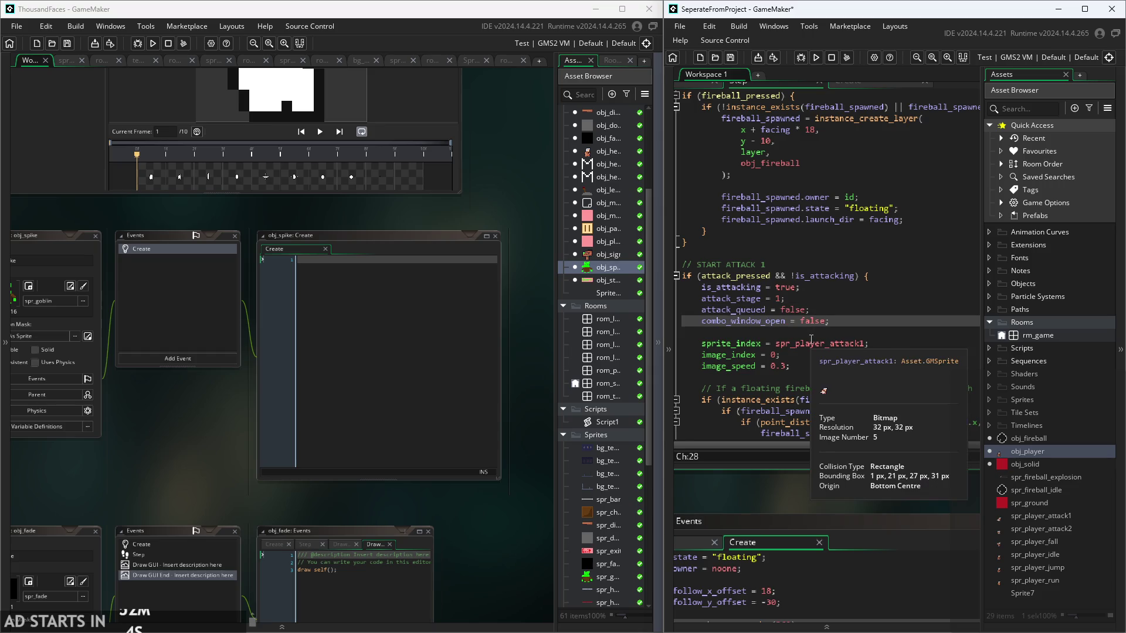
scroll(838, 334, down, 2)
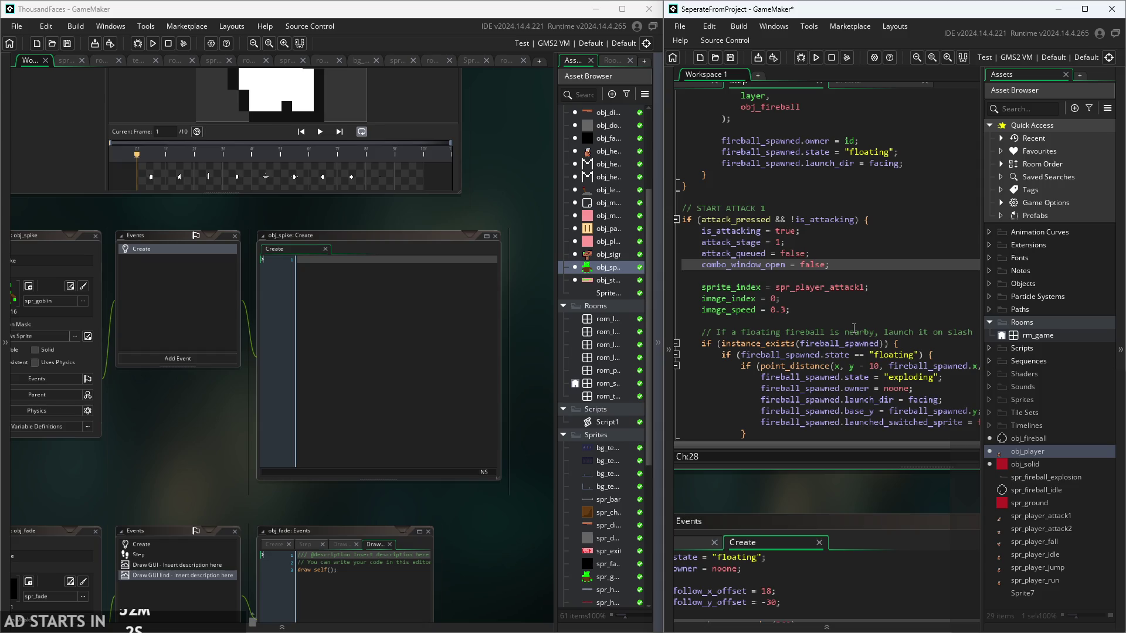
- Inspect the spr_player_attack1 sprite_index and image_index = 0 lines, checking the sprite details
click(890, 285)
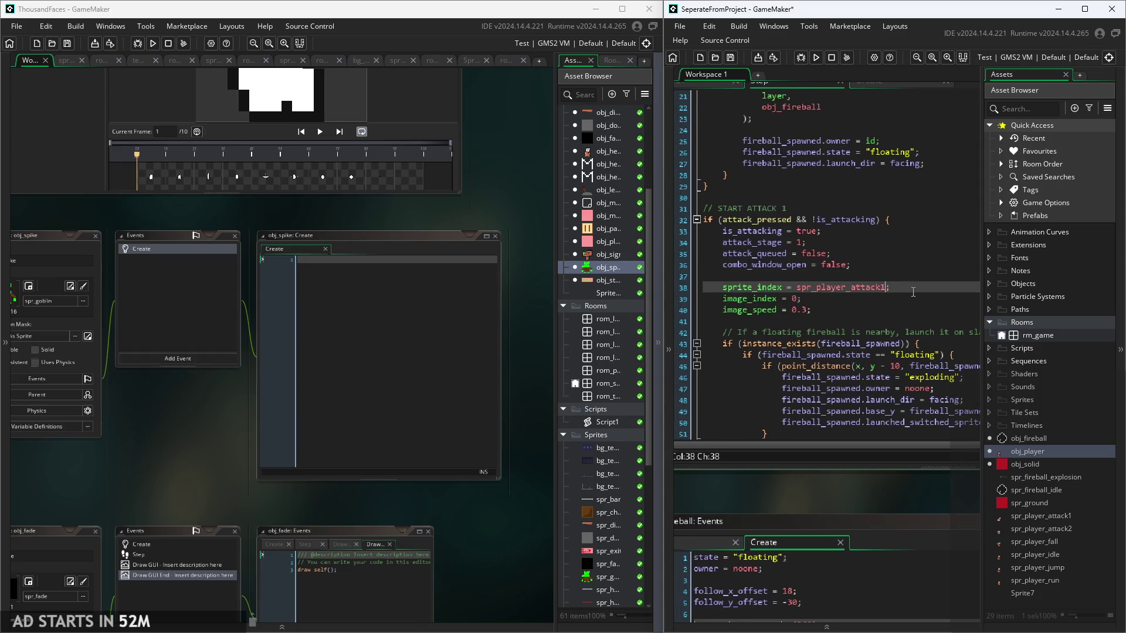
click(901, 298)
scroll(901, 299, down, 1)
mouse_move(864, 260)
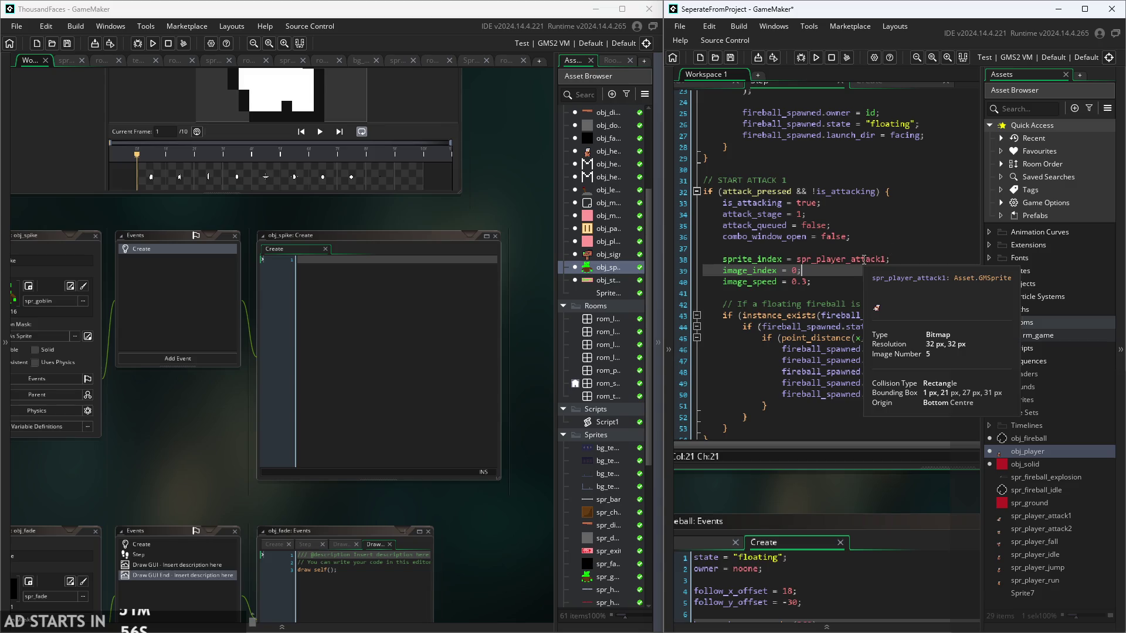
click(862, 260)
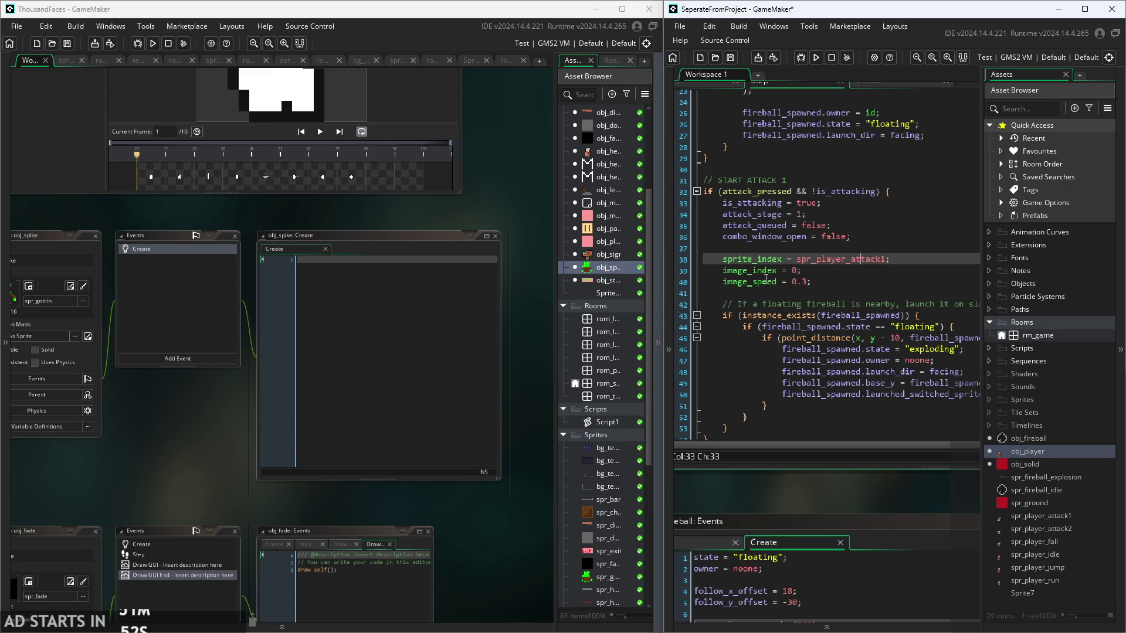
- Select lines 38–39, which set sprite_index and image_index
mouse_move(760, 285)
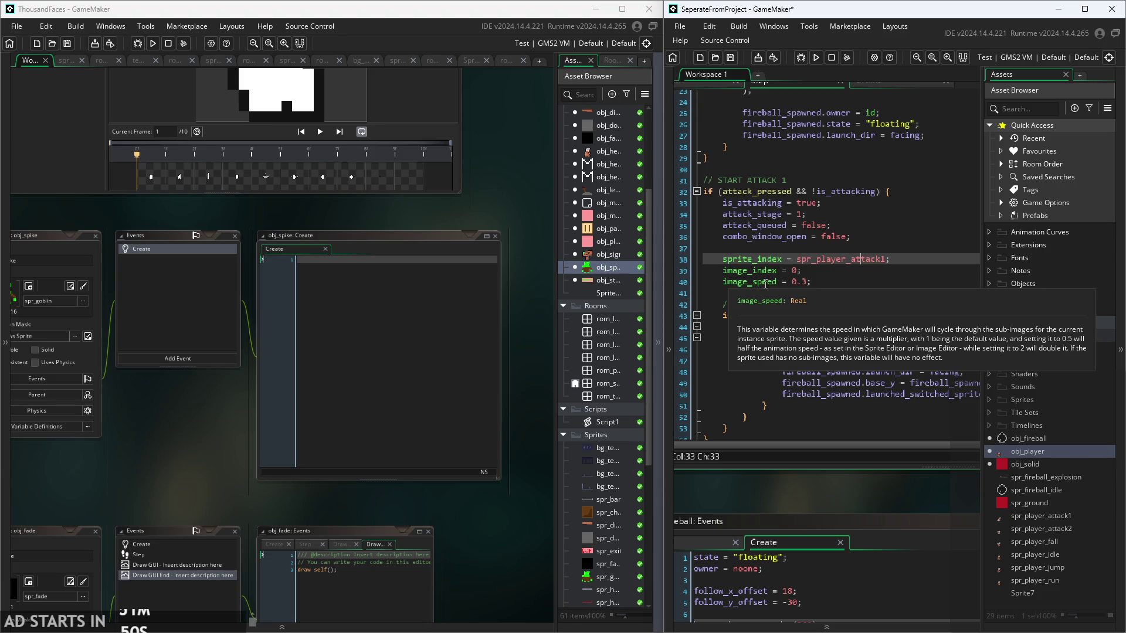
mouse_move(778, 260)
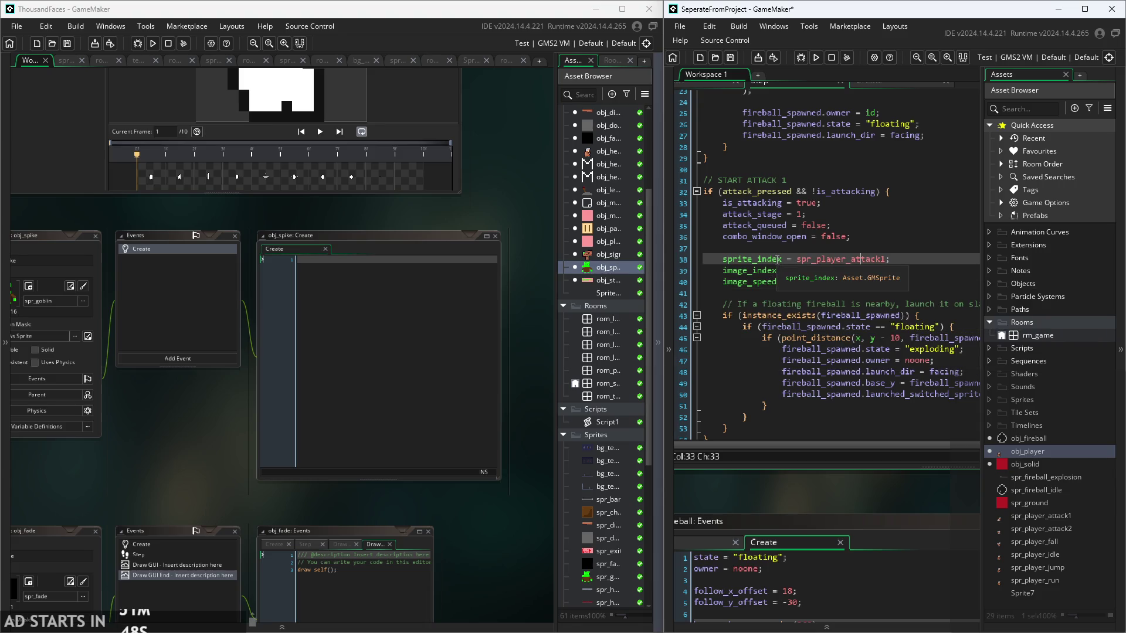
click(752, 260)
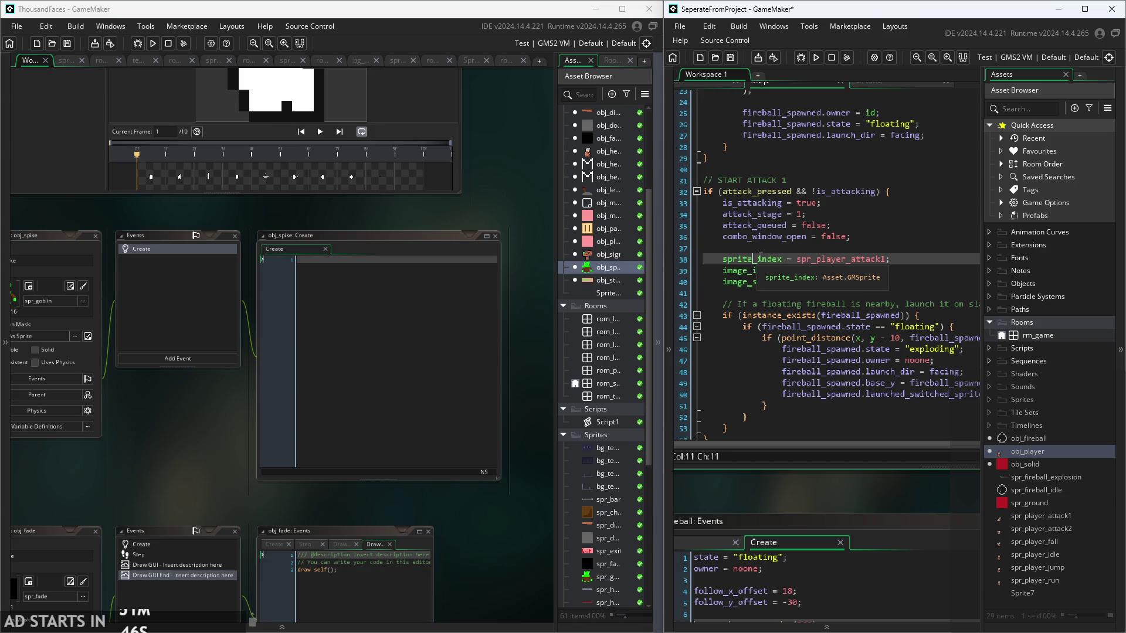
click(798, 273)
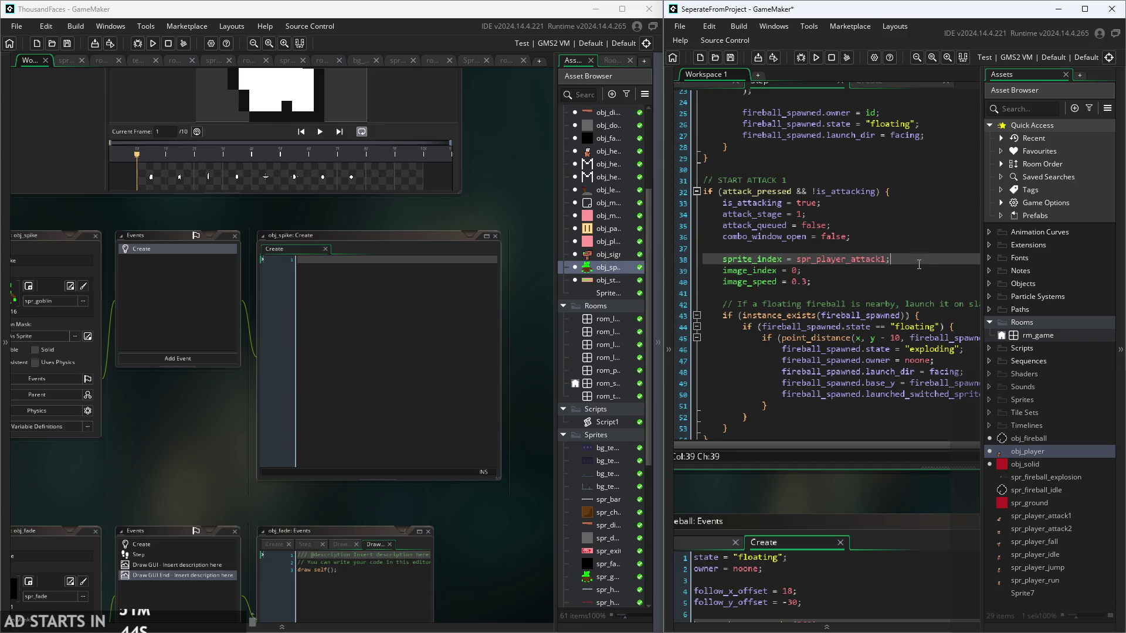
click(898, 275)
click(887, 284)
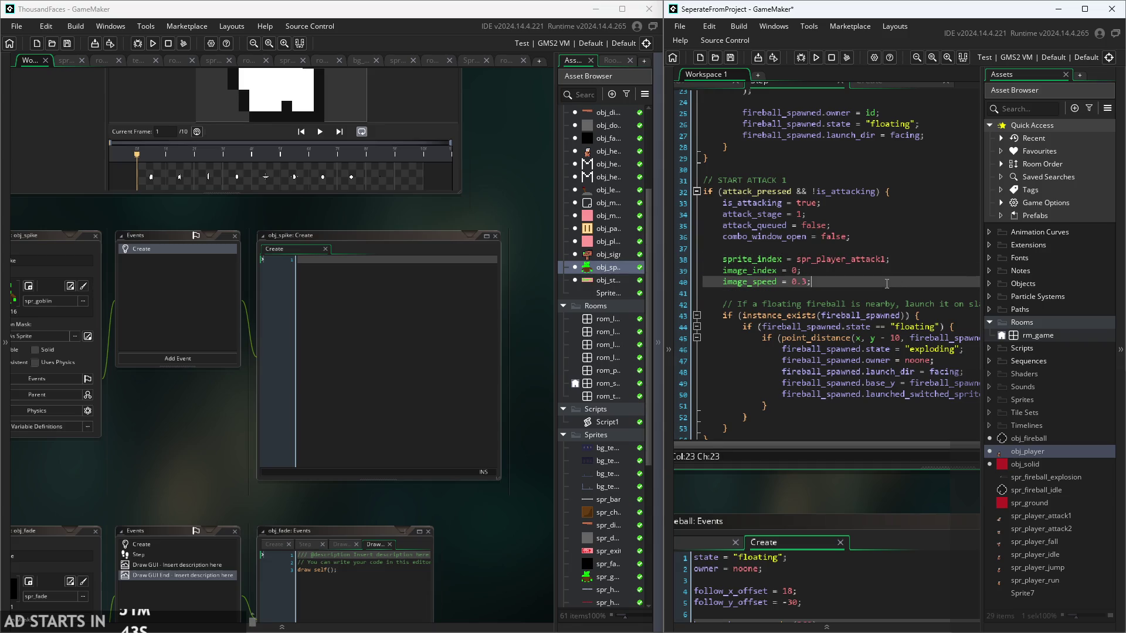
click(910, 258)
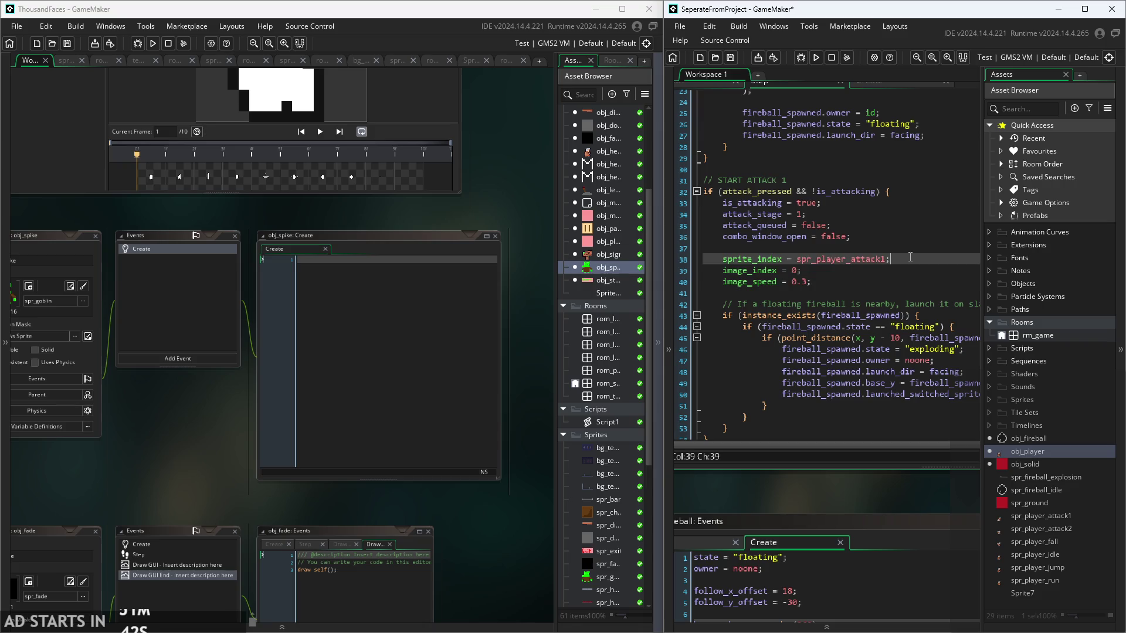
click(808, 270)
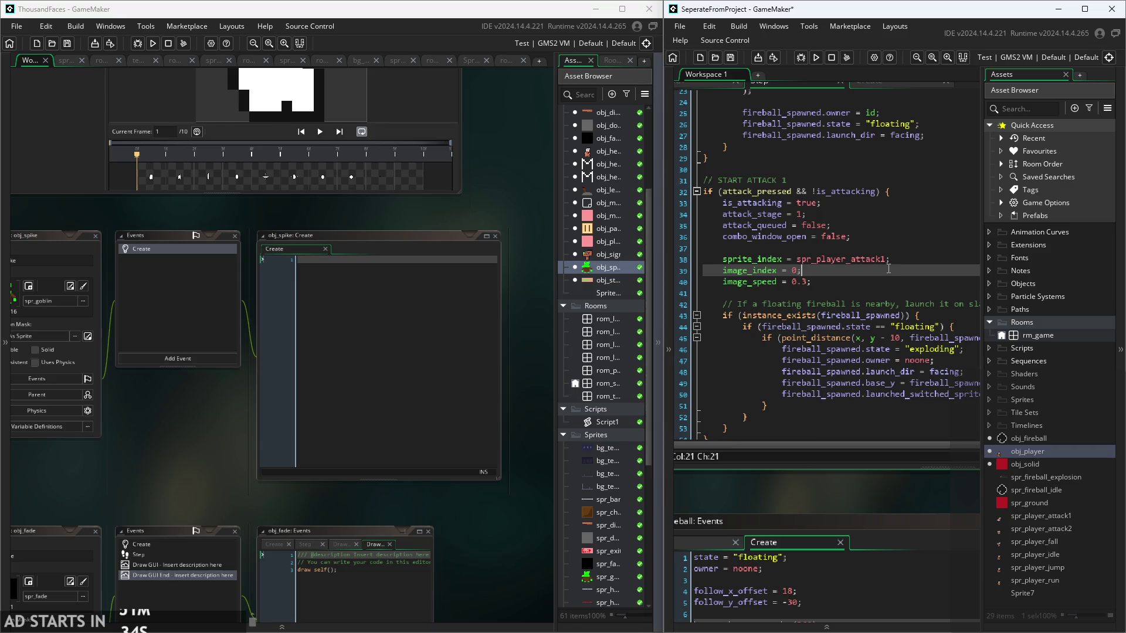
key(shift+Home)
key(shift+Up)
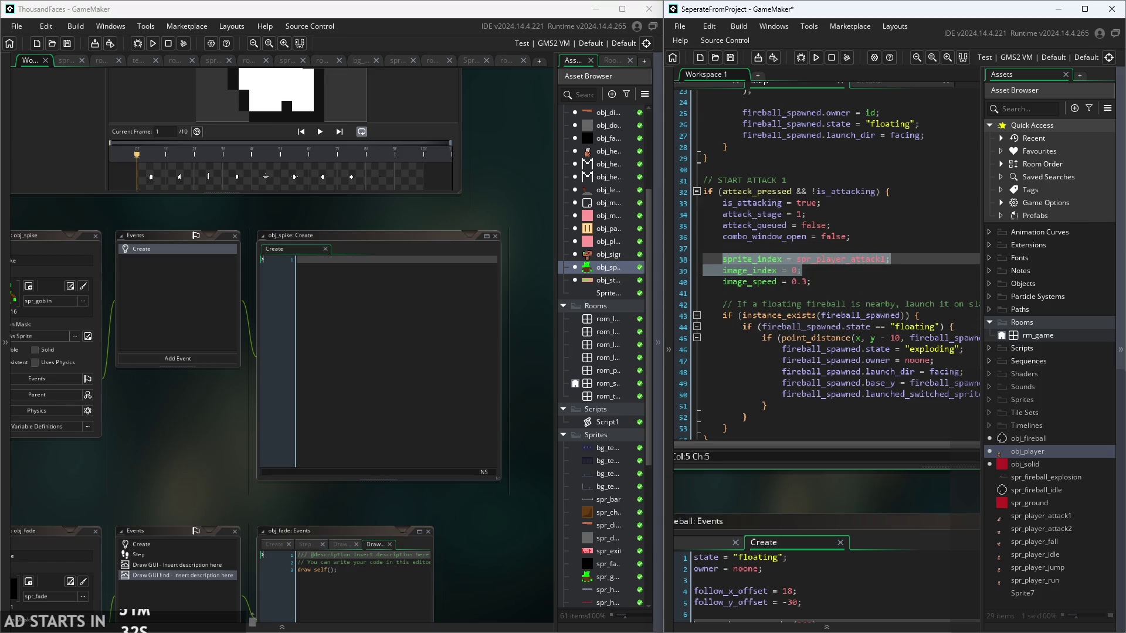
- In the ThousandFacesNotes drawing, pencil a stick figure's head, body, legs and arm
key(alt+Tab)
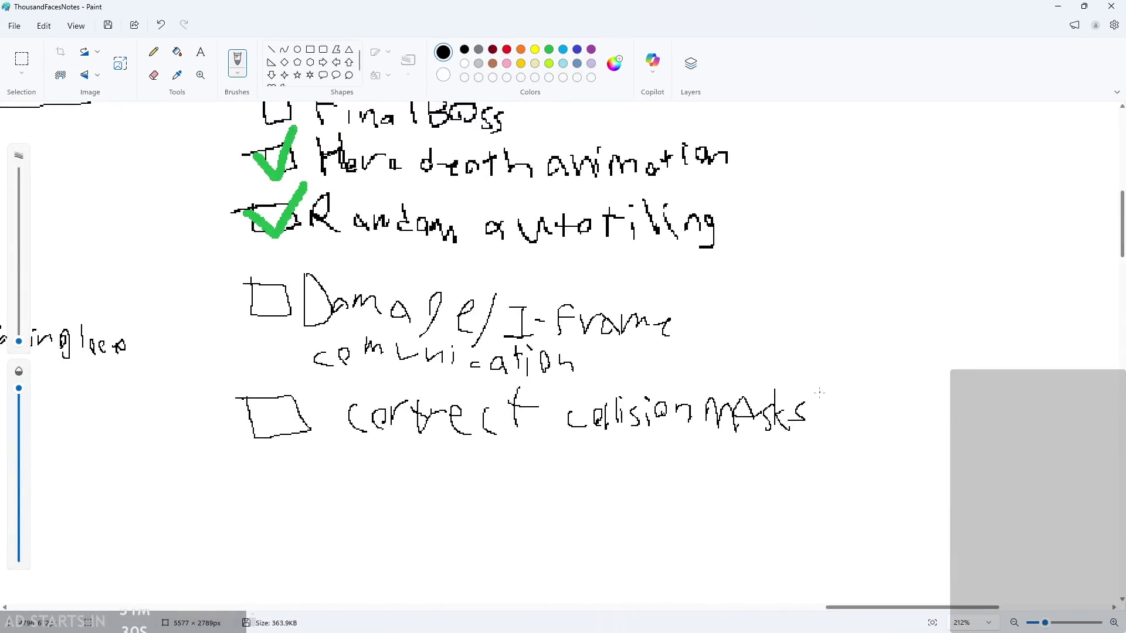
scroll(1044, 319, down, 2)
scroll(1043, 320, down, 3)
scroll(1043, 319, up, 4)
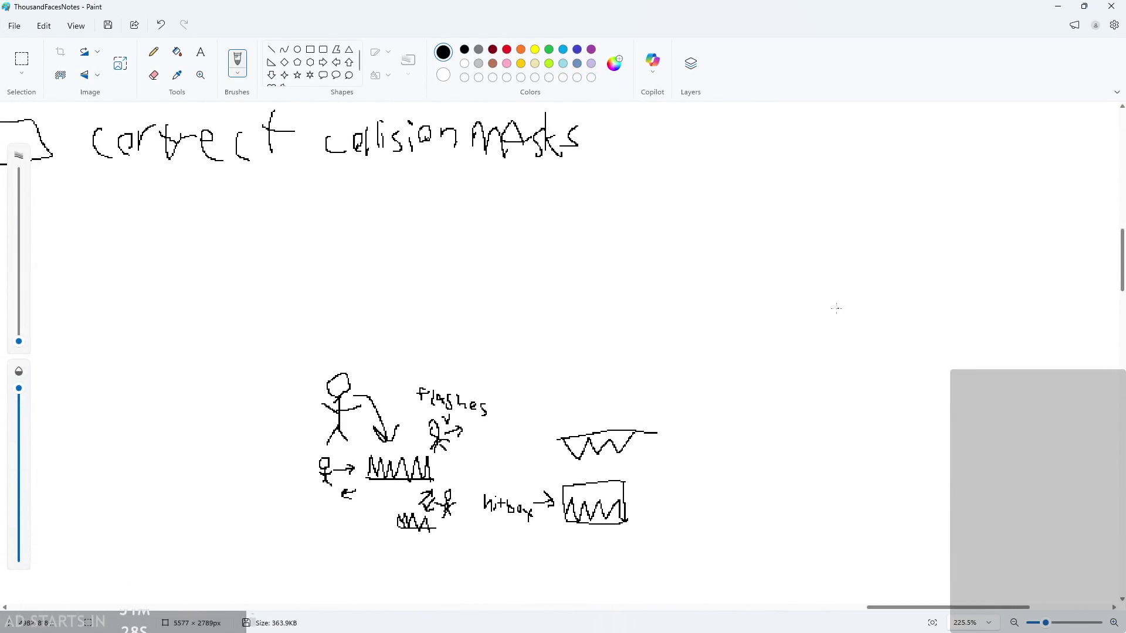
mouse_move(827, 327)
mouse_down()
mouse_move(844, 296)
mouse_move(821, 322)
mouse_move(821, 302)
mouse_move(832, 322)
mouse_move(824, 378)
mouse_move(794, 416)
mouse_up()
scroll(828, 319, up, 1)
key(ctrl+z)
scroll(879, 333, left, 1)
scroll(879, 333, up, 1)
drag(815, 387, 838, 421)
drag(826, 352, 780, 350)
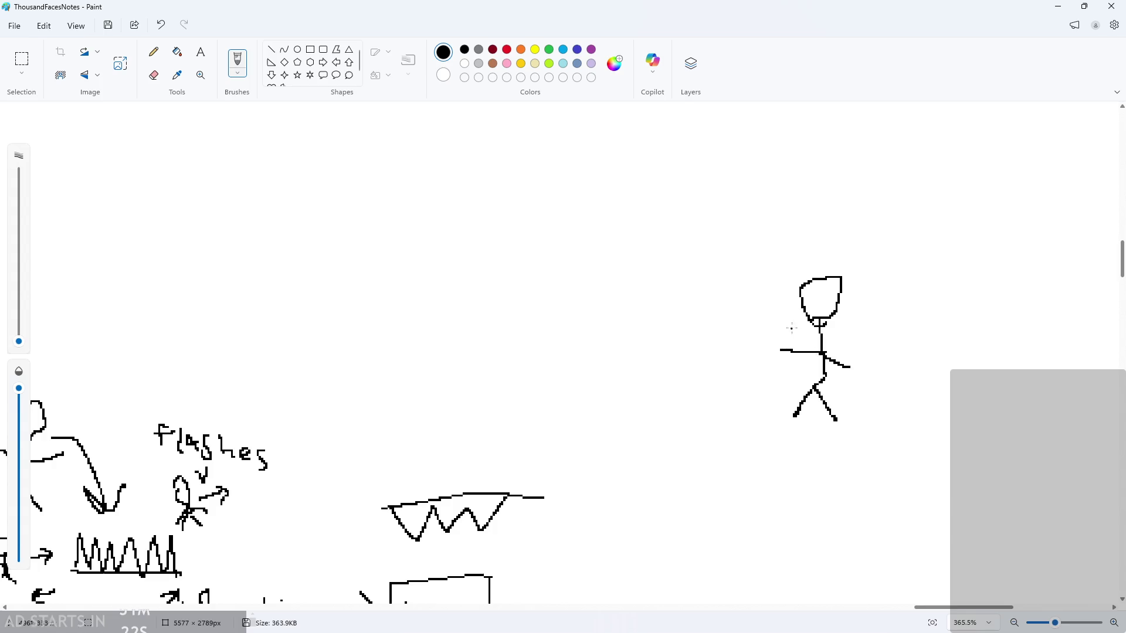
- Add an attack arc over the figure with an ATK label below
mouse_move(759, 265)
mouse_down()
mouse_move(919, 375)
mouse_move(883, 415)
mouse_move(880, 297)
mouse_move(753, 280)
mouse_up()
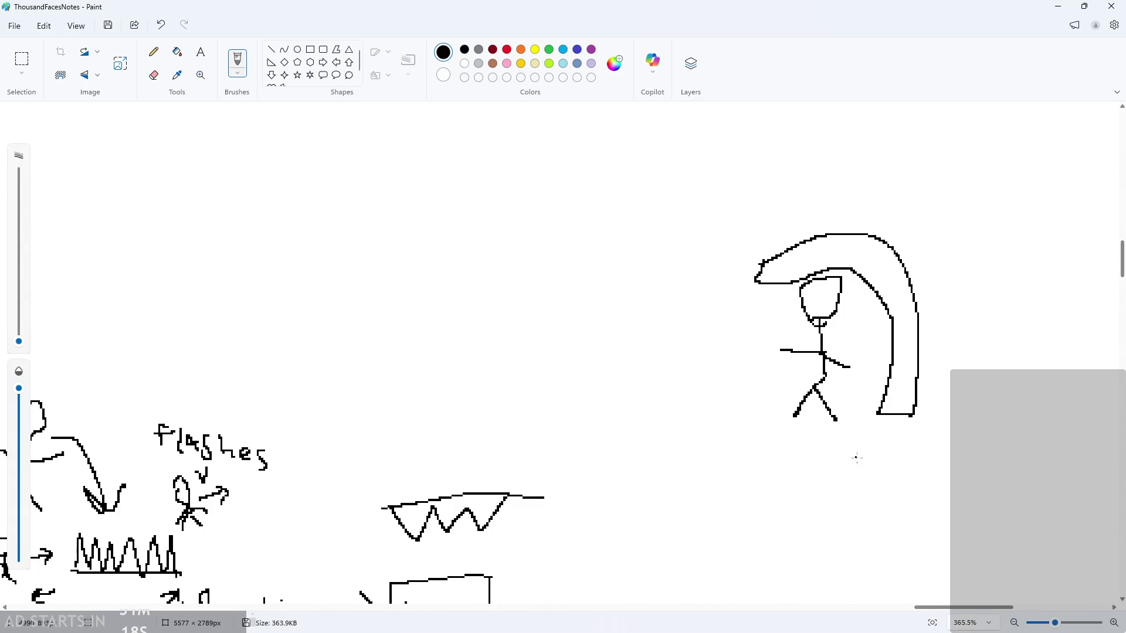
drag(857, 457, 832, 416)
drag(871, 423, 878, 458)
drag(807, 484, 839, 495)
key(ctrl+z)
key(ctrl+z)
mouse_move(832, 454)
mouse_down()
mouse_move(846, 468)
mouse_move(820, 490)
mouse_move(840, 468)
mouse_move(862, 521)
mouse_up()
drag(865, 495, 888, 488)
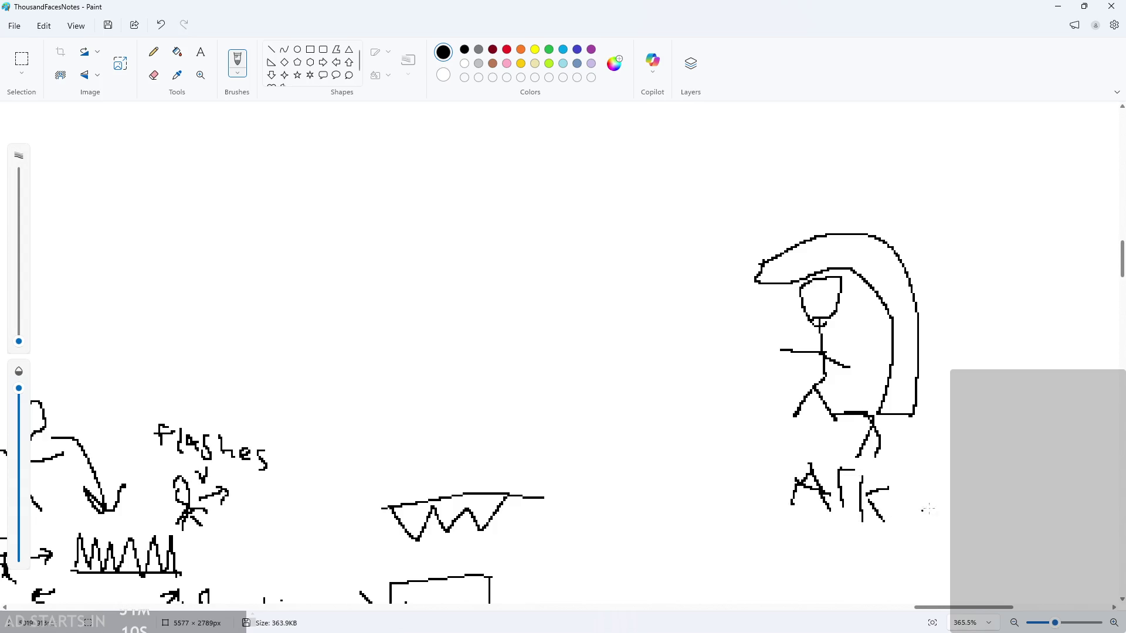
drag(959, 613, 992, 613)
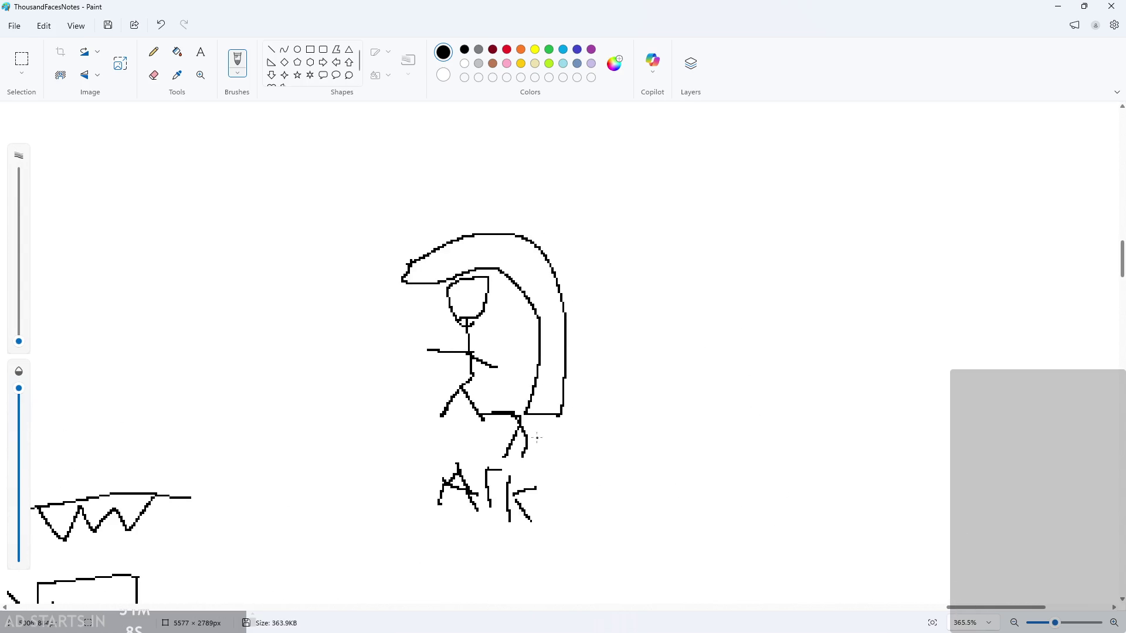
- Write 'Spriteindex = attack' above the stick figure
scroll(594, 258, up, 3)
ctrl+scroll(575, 274, up, 2)
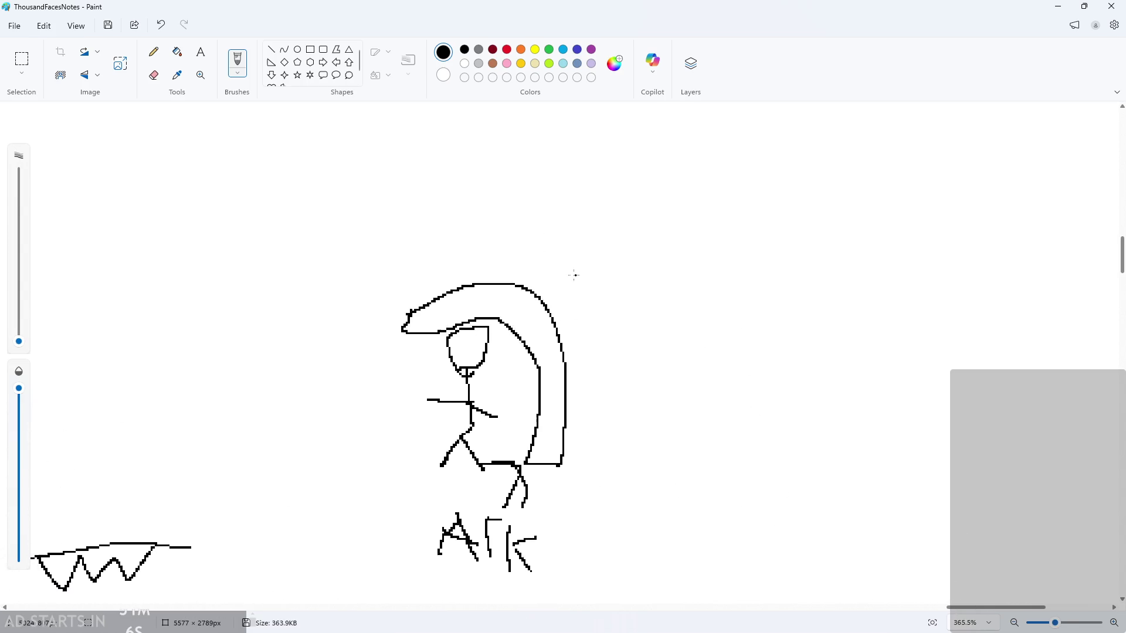
mouse_move(420, 214)
mouse_down()
mouse_move(404, 250)
mouse_move(450, 252)
mouse_move(473, 235)
mouse_move(500, 265)
mouse_up()
drag(486, 249, 613, 251)
mouse_move(610, 234)
mouse_down()
mouse_move(612, 251)
mouse_move(628, 251)
mouse_up()
mouse_move(647, 233)
mouse_down()
mouse_move(658, 251)
mouse_move(643, 258)
mouse_move(702, 239)
mouse_up()
mouse_move(684, 250)
mouse_down()
mouse_move(748, 249)
mouse_move(764, 213)
mouse_move(780, 229)
mouse_up()
mouse_move(795, 216)
mouse_down()
mouse_move(791, 246)
mouse_move(818, 233)
mouse_up()
mouse_move(840, 232)
mouse_down()
mouse_move(856, 261)
mouse_move(875, 241)
mouse_up()
mouse_move(852, 250)
mouse_down()
mouse_move(868, 275)
mouse_move(913, 268)
mouse_move(889, 274)
mouse_up()
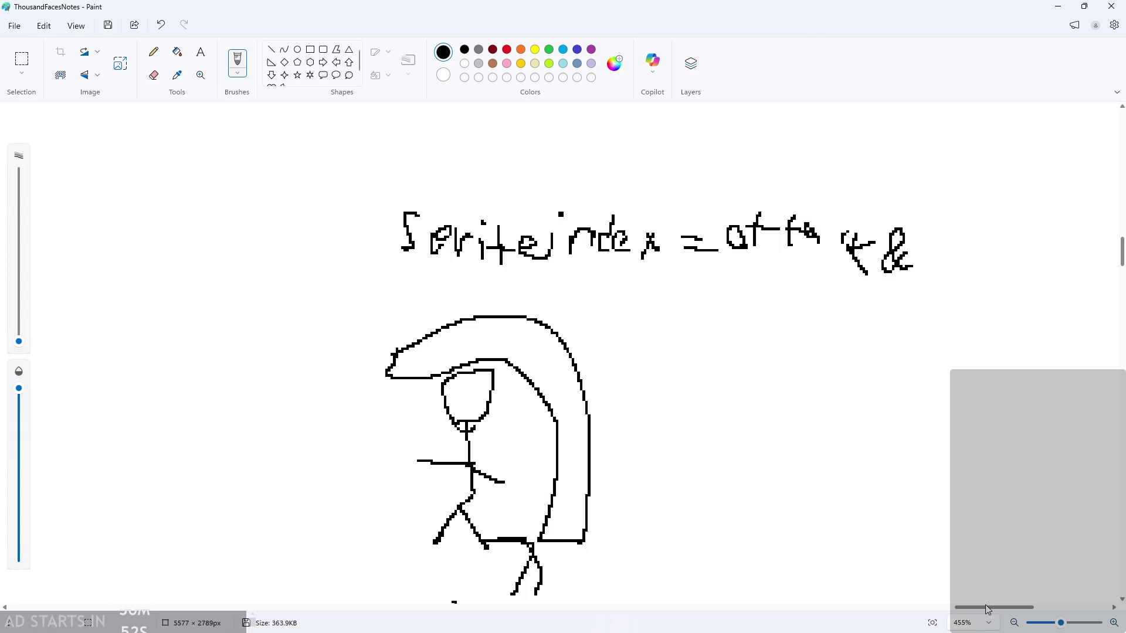
- Fix the end of 'attack' and start a second line with '& imageindex'
key(ctrl+z)
key(ctrl+z)
key(ctrl+z)
key(ctrl+z)
key(ctrl+z)
key(ctrl+z)
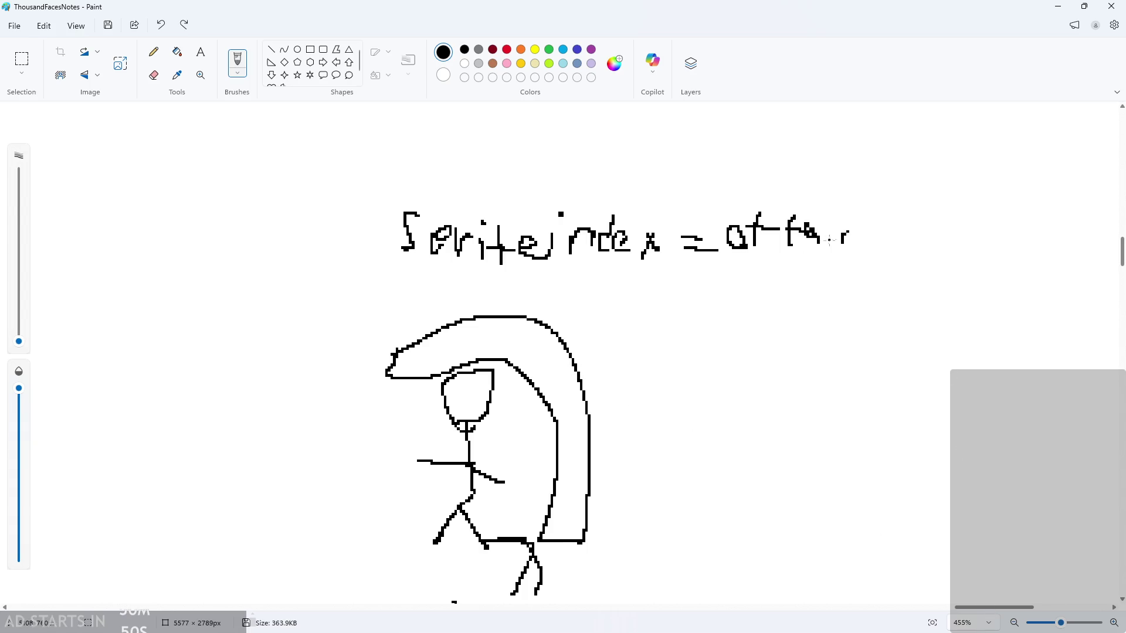
mouse_move(831, 250)
mouse_down()
mouse_move(813, 253)
mouse_move(859, 249)
mouse_up()
drag(878, 210, 872, 255)
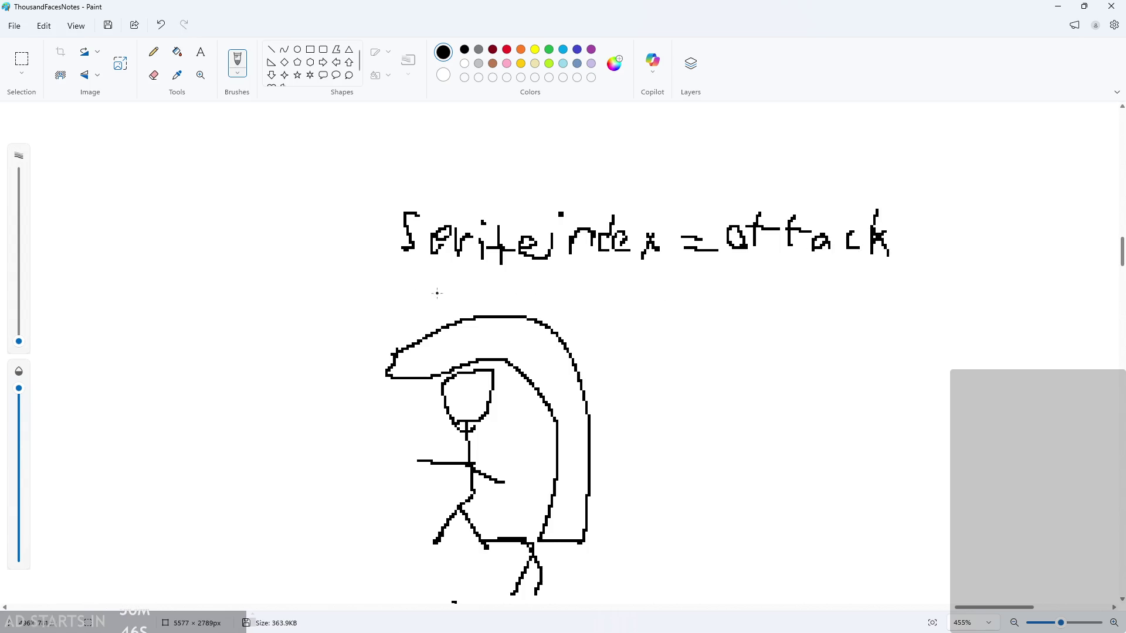
mouse_move(437, 298)
mouse_down()
mouse_move(421, 293)
mouse_move(441, 301)
mouse_move(455, 286)
mouse_up()
scroll(481, 300, up, 3)
drag(453, 265, 452, 251)
mouse_move(469, 292)
mouse_down()
mouse_move(477, 274)
mouse_move(534, 297)
mouse_up()
mouse_move(561, 275)
mouse_down()
mouse_move(586, 293)
mouse_move(771, 304)
mouse_move(832, 302)
mouse_move(832, 288)
mouse_move(895, 300)
mouse_up()
- Write '= attack frame' to finish the second line
ctrl+scroll(871, 305, down, 1)
drag(924, 304, 924, 272)
drag(962, 315, 962, 272)
drag(951, 297, 1022, 317)
mouse_move(1043, 271)
mouse_down()
mouse_move(1033, 319)
mouse_move(1069, 339)
mouse_up()
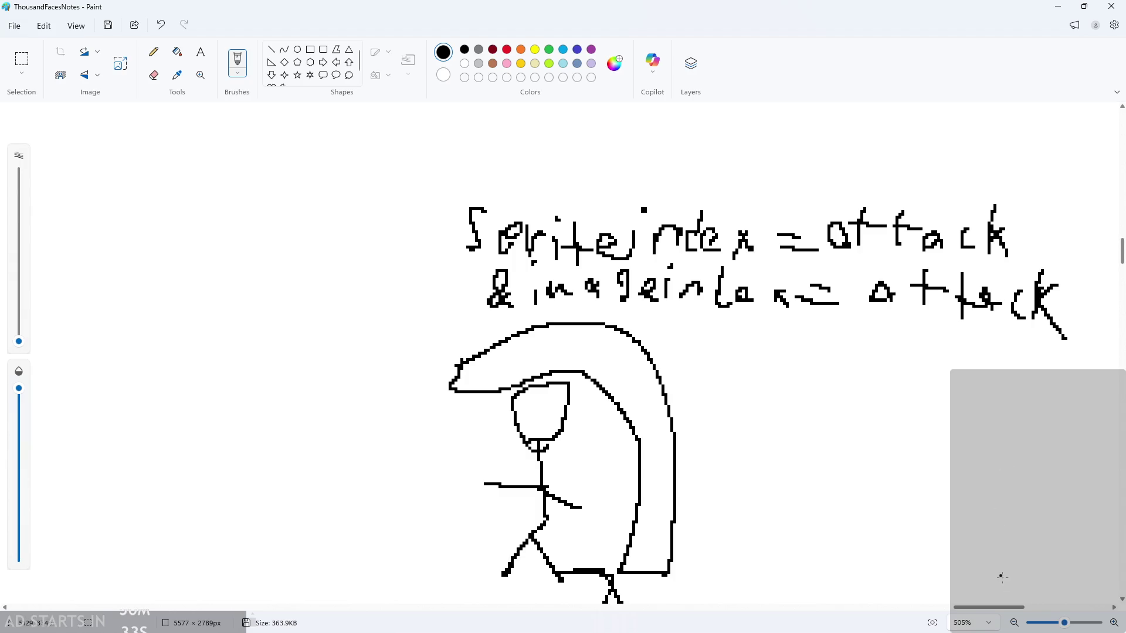
mouse_move(1006, 610)
mouse_down()
mouse_move(1043, 609)
mouse_move(1032, 608)
mouse_up()
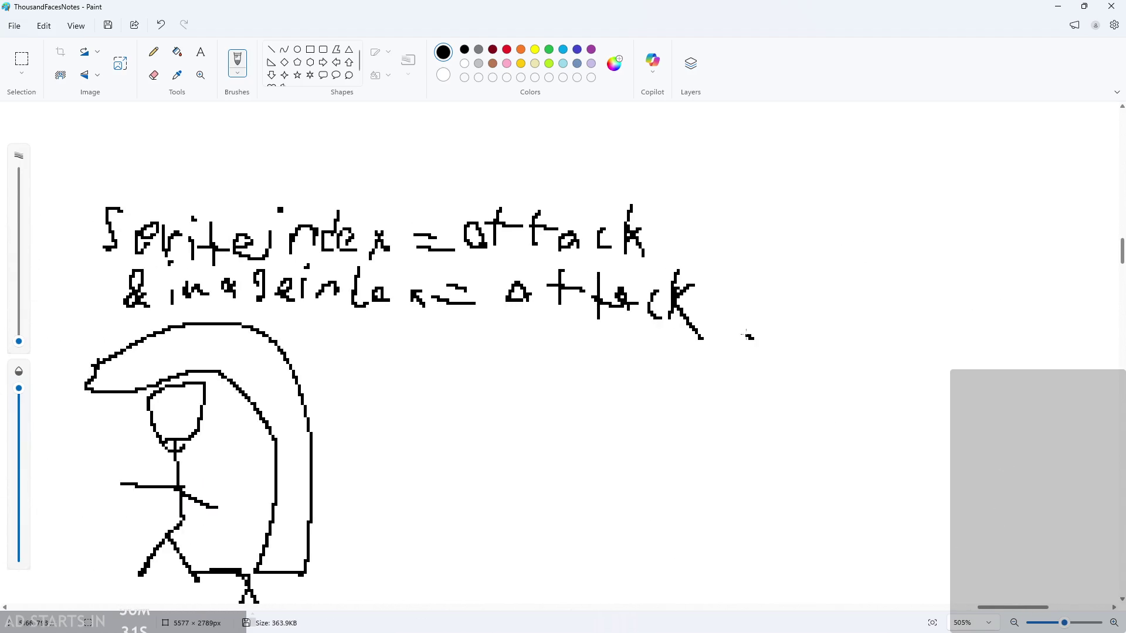
drag(761, 289, 748, 337)
mouse_move(725, 311)
mouse_down()
mouse_move(758, 312)
mouse_move(776, 335)
mouse_up()
mouse_move(777, 320)
mouse_down()
mouse_move(805, 308)
mouse_move(828, 336)
mouse_move(848, 335)
mouse_up()
drag(849, 320, 892, 343)
mouse_move(900, 324)
mouse_down()
mouse_move(925, 311)
mouse_move(921, 339)
mouse_up()
- Wrap the note with 'if(' before Spriteindex and a closing ')' at the end
scroll(758, 388, down, 3)
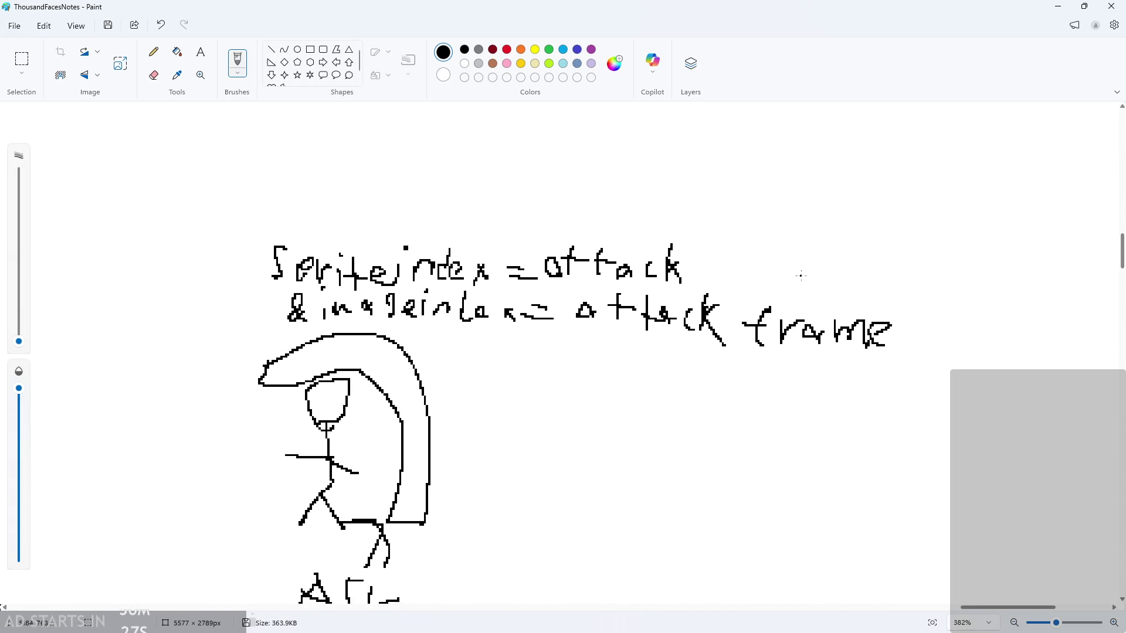
mouse_move(840, 269)
mouse_down()
mouse_move(910, 346)
mouse_move(885, 275)
mouse_move(853, 276)
mouse_up()
key(ctrl+z)
scroll(612, 408, up, 1)
scroll(721, 448, up, 1)
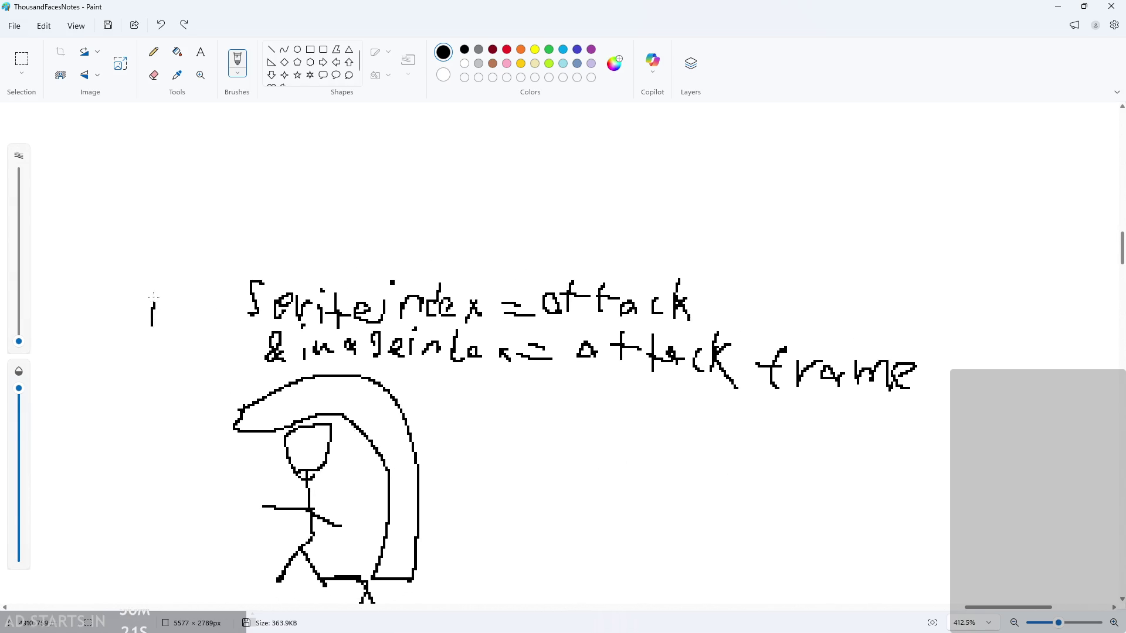
click(153, 290)
drag(176, 326, 206, 298)
drag(180, 309, 210, 305)
mouse_move(226, 283)
mouse_down()
mouse_move(217, 304)
mouse_move(235, 327)
mouse_up()
drag(919, 350, 910, 396)
scroll(550, 460, down, 1)
- Write 'then attack' below the condition note
scroll(488, 417, up, 2)
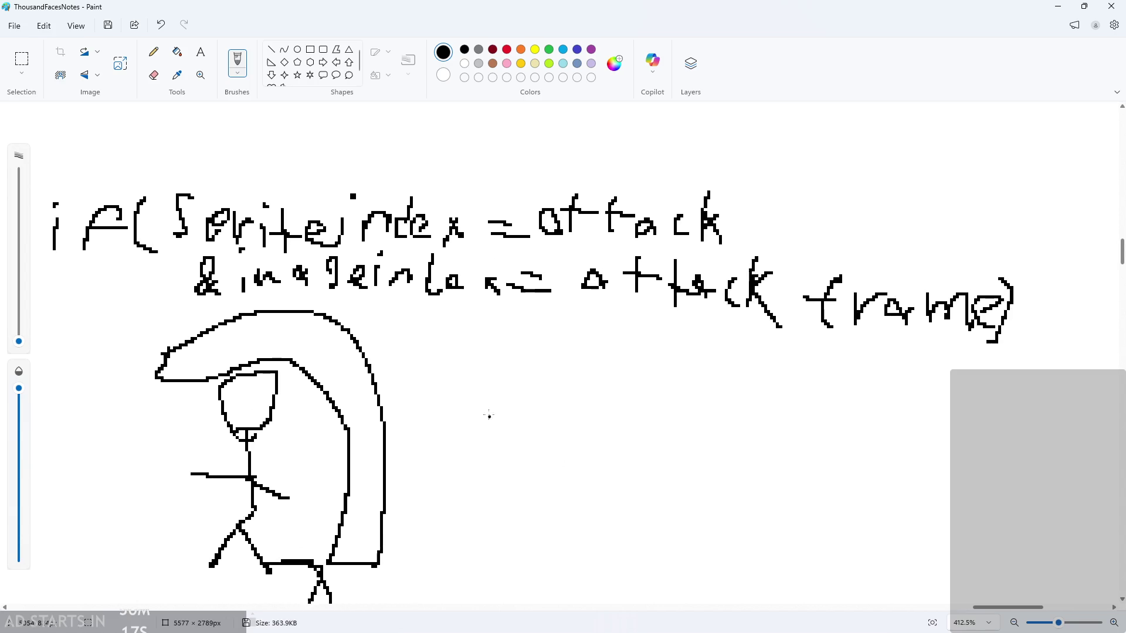
scroll(484, 455, down, 1)
scroll(483, 456, down, 1)
drag(424, 511, 423, 459)
mouse_move(413, 469)
mouse_down()
mouse_move(440, 470)
mouse_move(470, 503)
mouse_move(507, 504)
mouse_up()
mouse_move(524, 490)
mouse_down()
mouse_move(523, 507)
mouse_move(547, 510)
mouse_up()
mouse_move(612, 499)
mouse_down()
mouse_move(603, 503)
mouse_move(620, 516)
mouse_up()
drag(646, 516, 647, 482)
drag(687, 520, 698, 488)
drag(679, 503, 758, 524)
mouse_move(767, 508)
mouse_down()
mouse_move(770, 539)
mouse_move(775, 516)
mouse_up()
drag(771, 528, 796, 555)
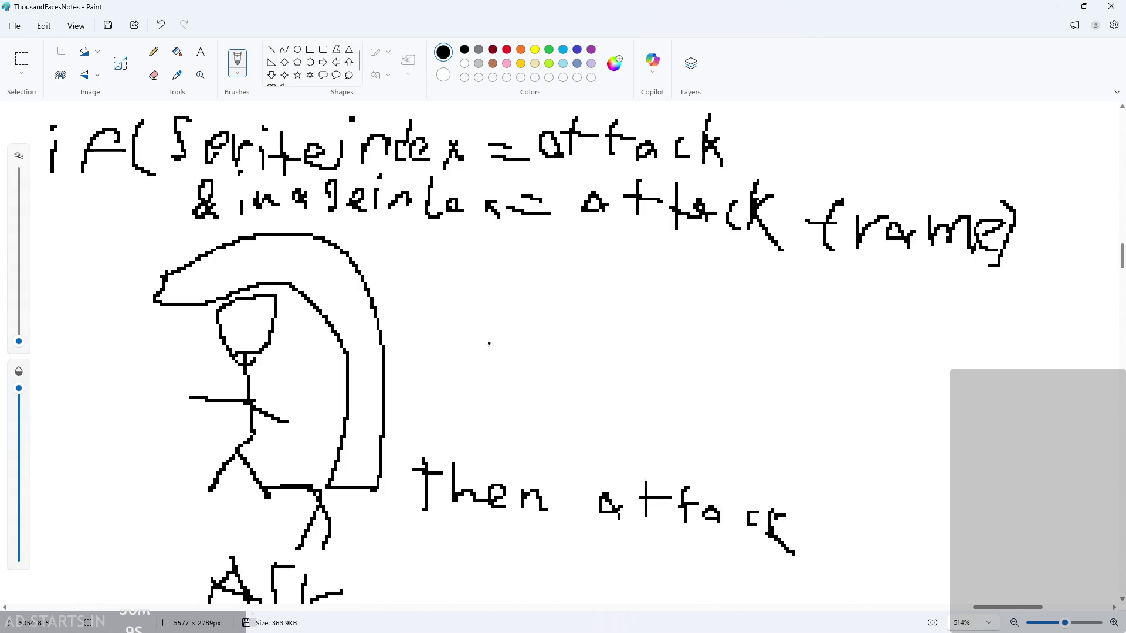
- Draw a cat enemy beside the hero, an arrow from 'then attack' to it, and cross out its eyes
mouse_move(490, 373)
mouse_down()
mouse_move(503, 373)
mouse_move(469, 370)
mouse_up()
drag(476, 343, 444, 360)
mouse_move(463, 363)
mouse_down()
mouse_move(493, 355)
mouse_move(476, 328)
mouse_move(473, 343)
mouse_up()
drag(499, 322, 506, 340)
drag(450, 317, 531, 343)
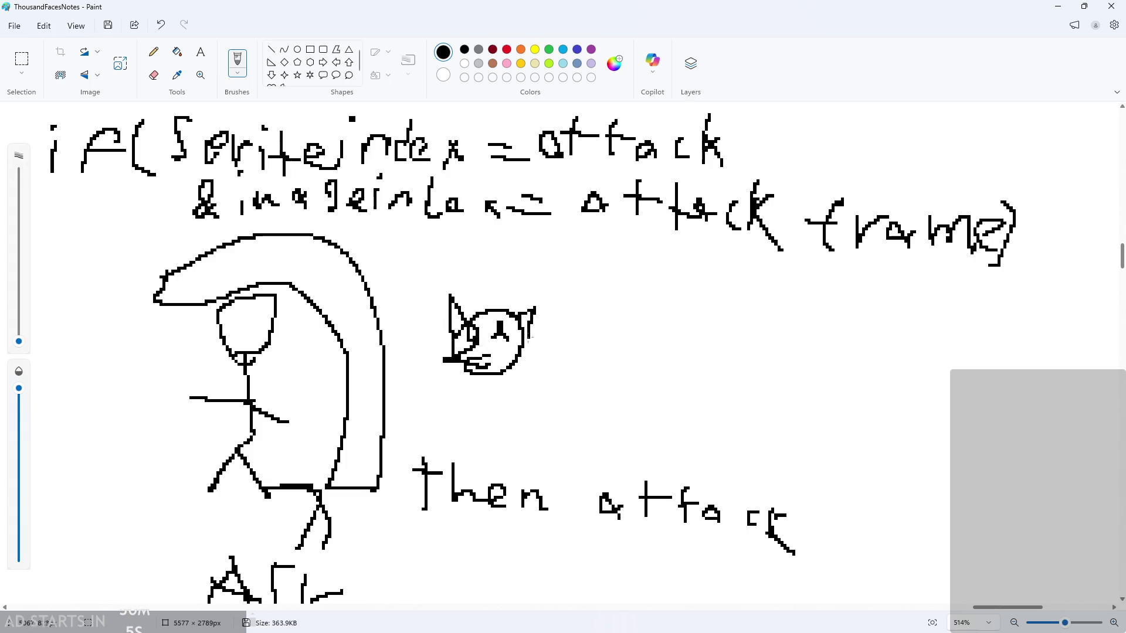
mouse_move(469, 374)
mouse_down()
mouse_move(471, 456)
mouse_move(503, 432)
mouse_move(501, 379)
mouse_move(534, 427)
mouse_up()
drag(516, 357, 535, 426)
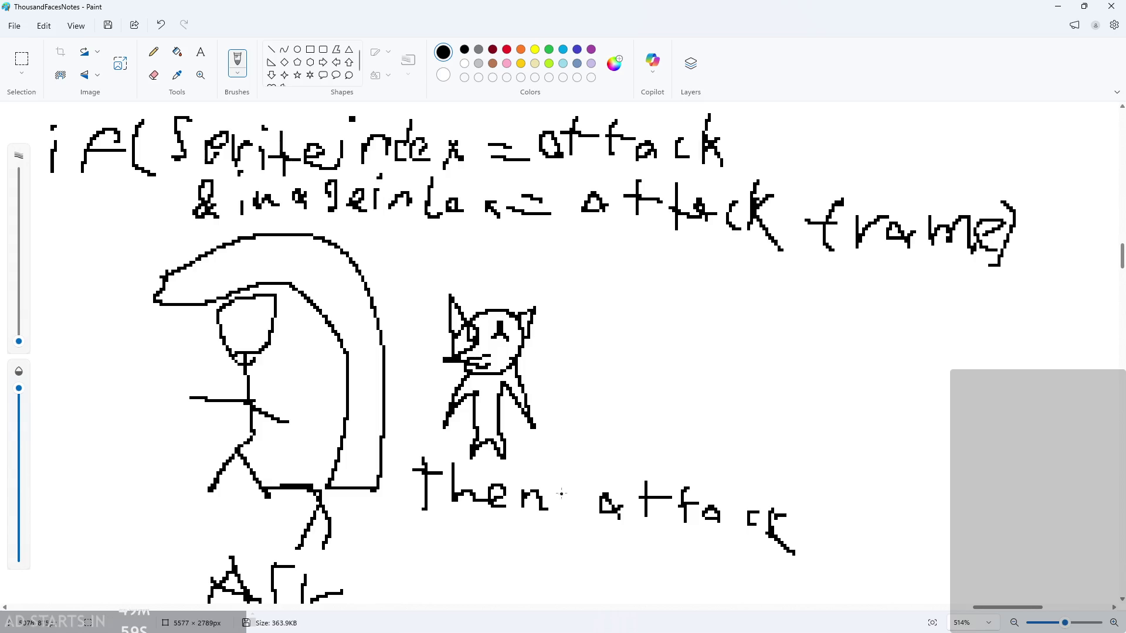
mouse_move(674, 466)
mouse_down()
mouse_move(572, 411)
mouse_move(595, 386)
mouse_move(581, 443)
mouse_up()
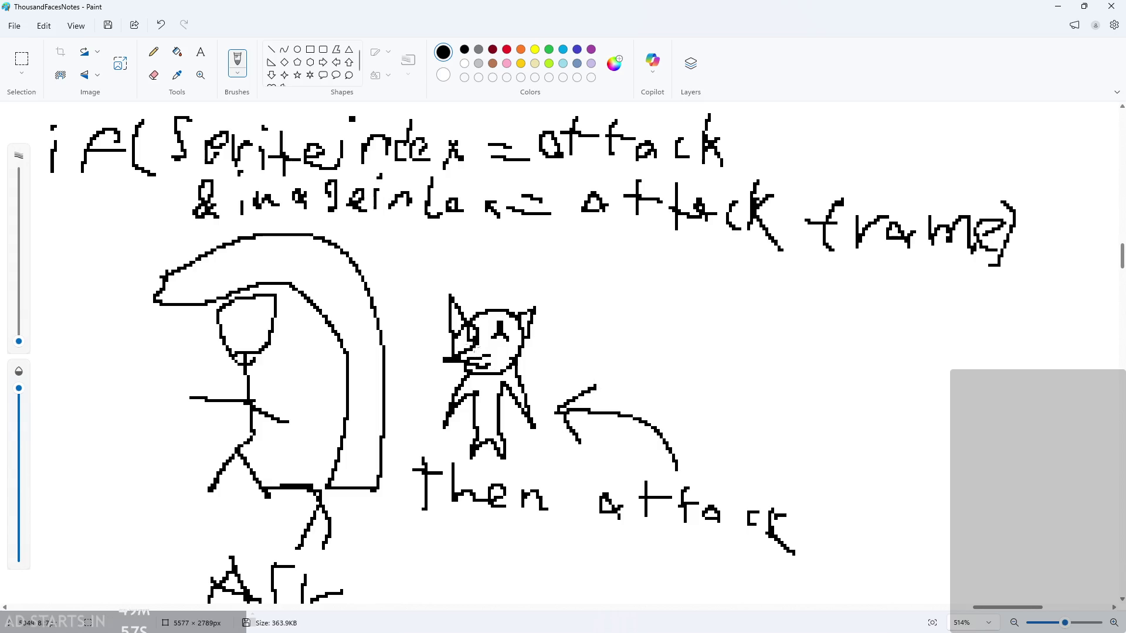
mouse_move(503, 324)
mouse_down()
mouse_move(513, 334)
mouse_move(486, 349)
mouse_up()
- Write 'hero.' above the if( line in Paint and scribble insertion marks near the '&'
scroll(580, 391, down, 2)
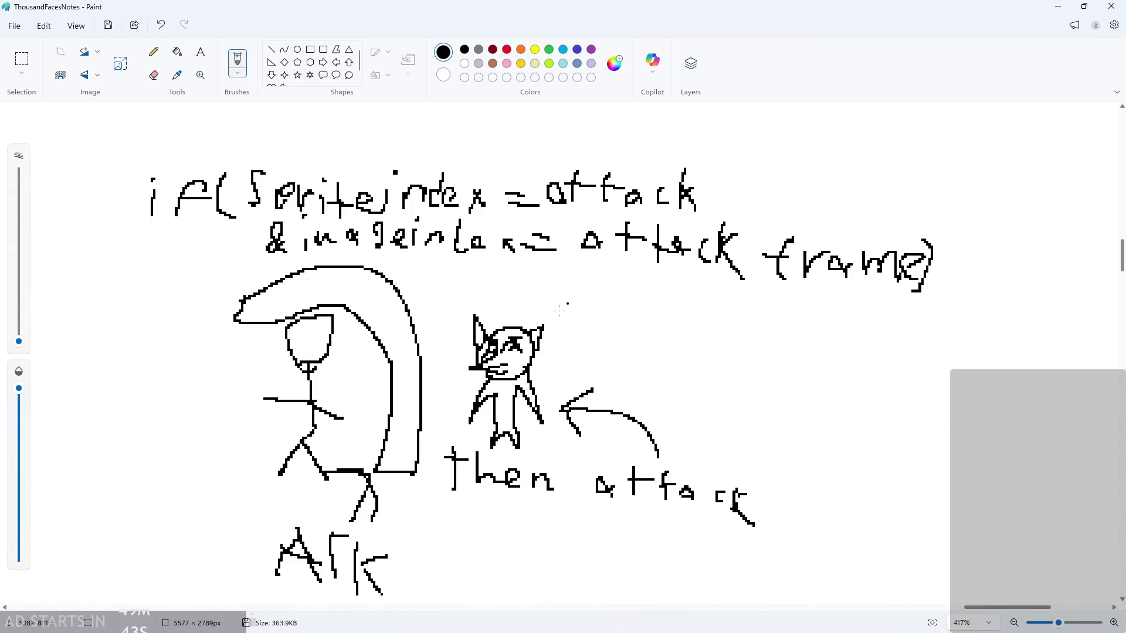
scroll(229, 168, up, 3)
mouse_move(196, 191)
mouse_down()
mouse_move(188, 237)
mouse_move(238, 237)
mouse_move(240, 210)
mouse_move(310, 218)
mouse_move(321, 239)
mouse_up()
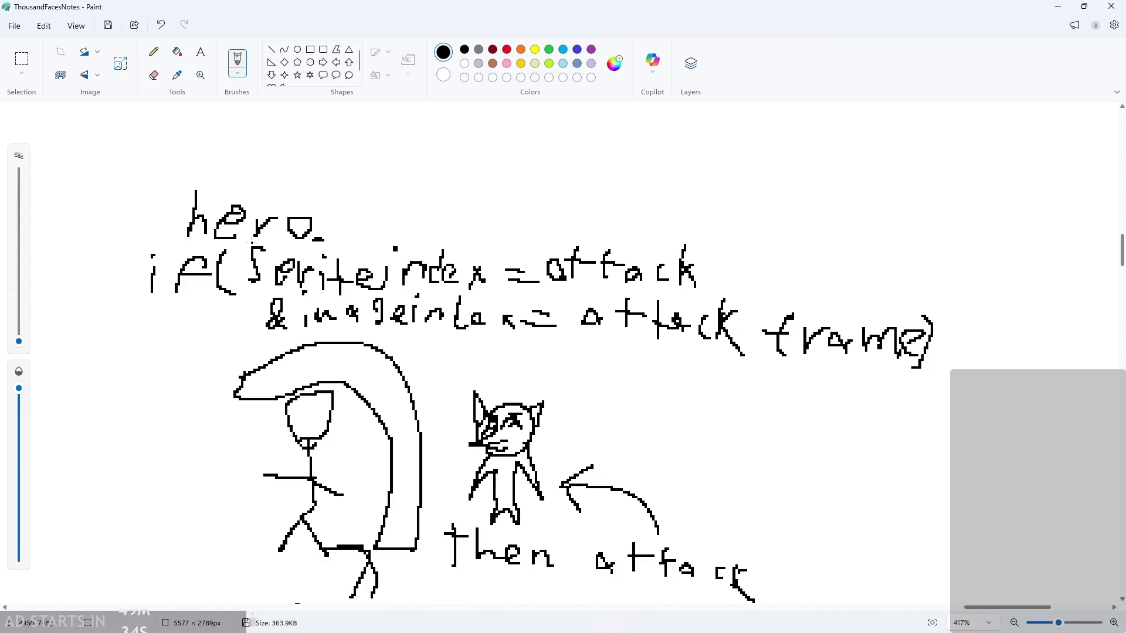
drag(232, 241, 253, 240)
mouse_move(275, 339)
mouse_down()
mouse_move(246, 353)
mouse_move(277, 349)
mouse_up()
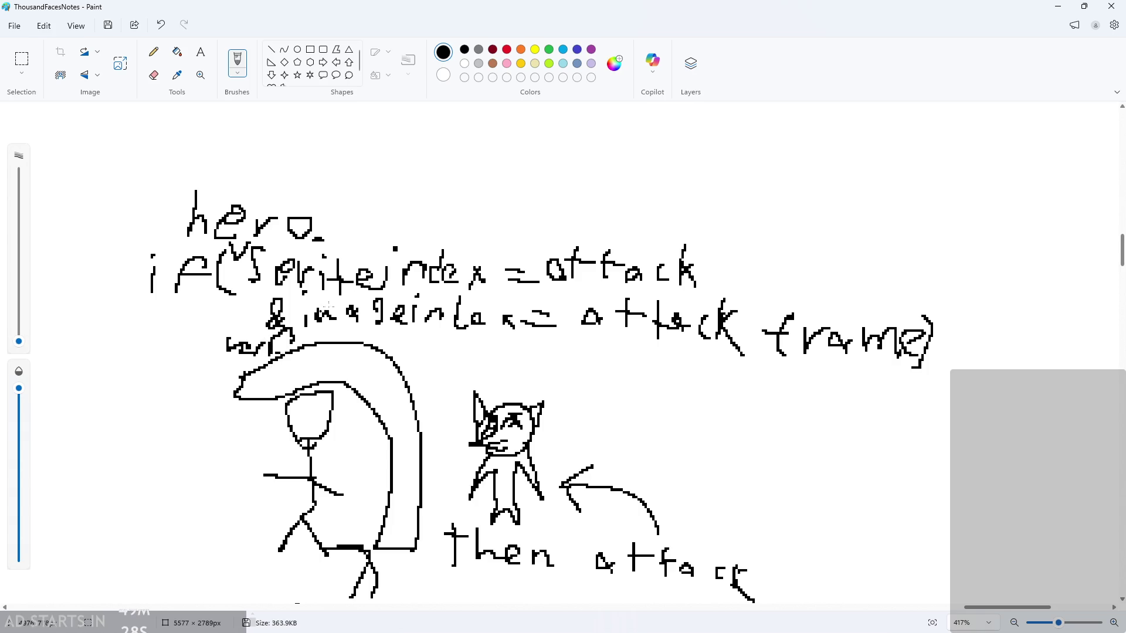
scroll(405, 303, down, 1)
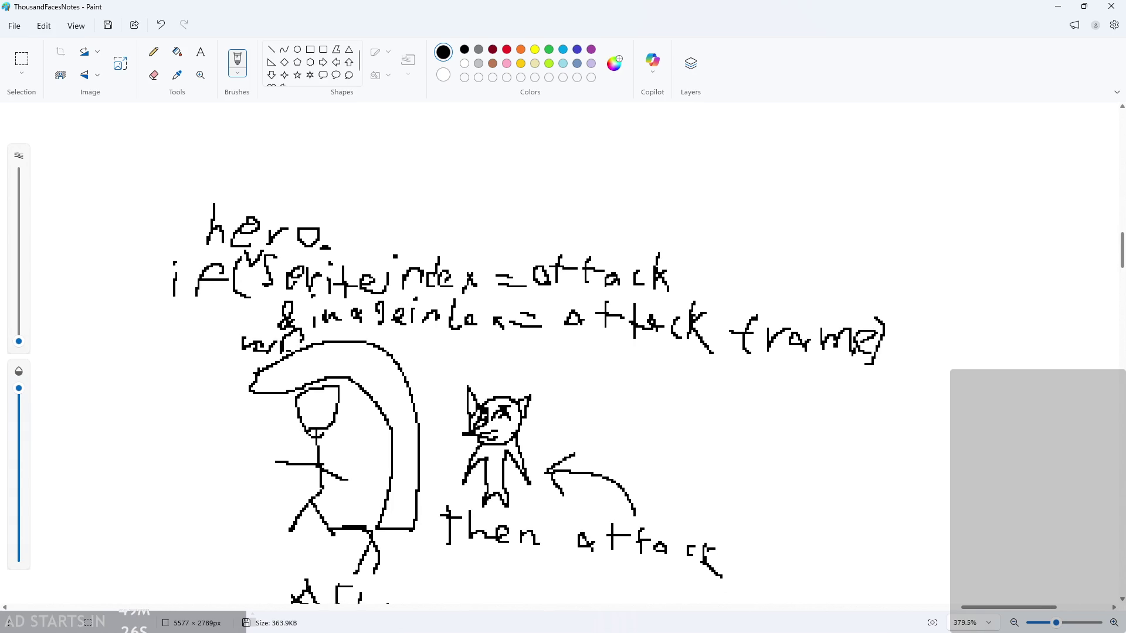
scroll(626, 366, down, 2)
scroll(625, 367, up, 2)
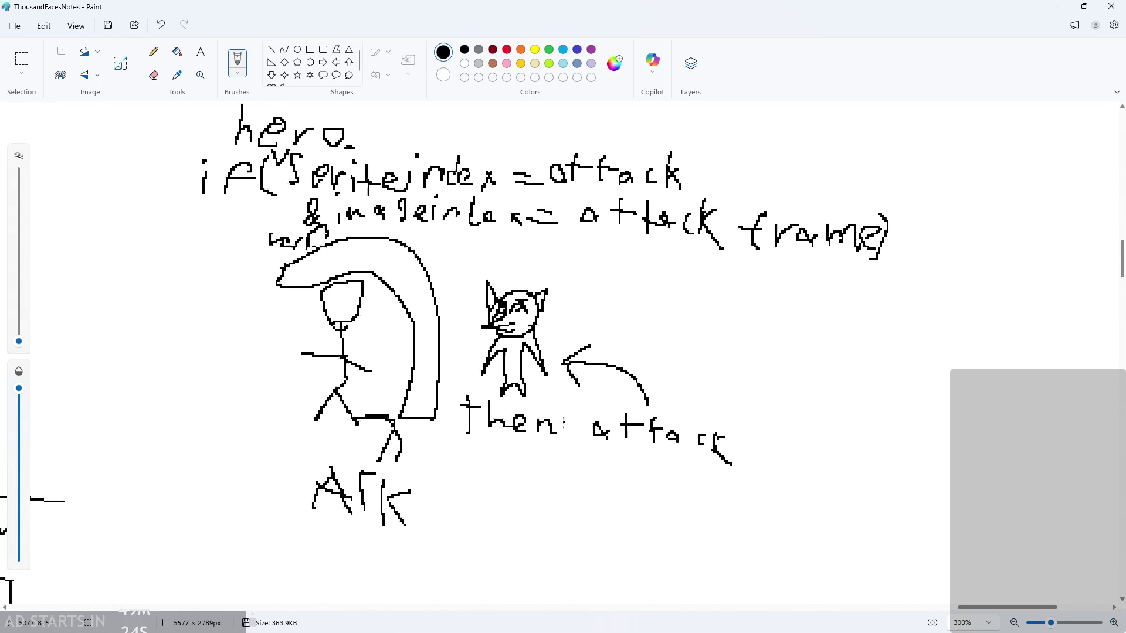
- Minimize Paint and widen the GameMaker Asset Browser so full asset names show
click(1067, 5)
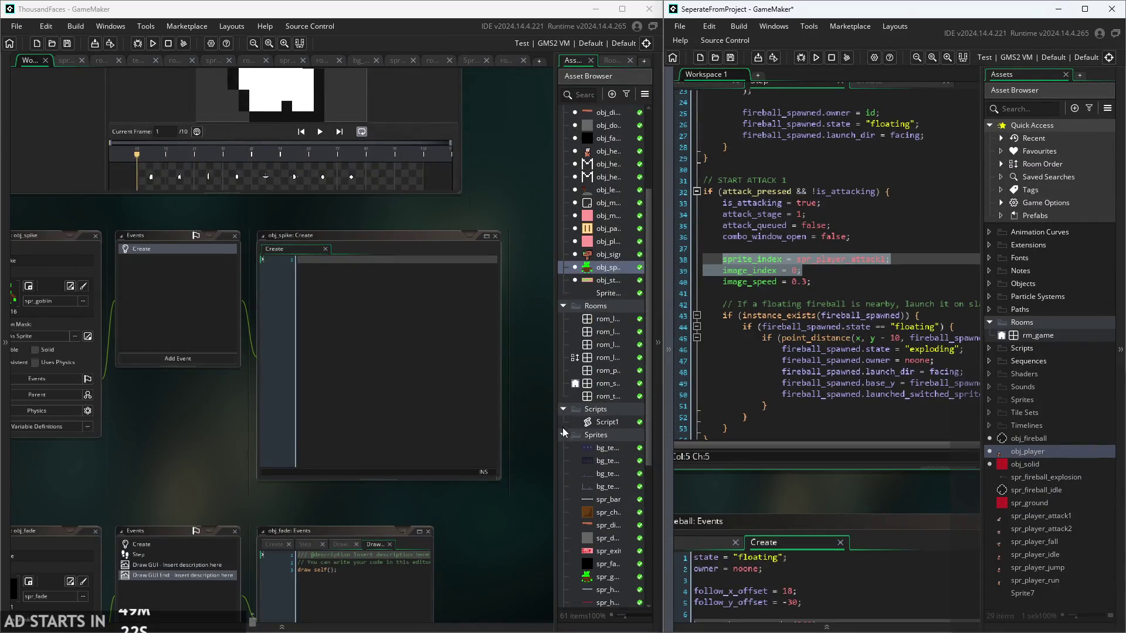
scroll(504, 417, up, 3)
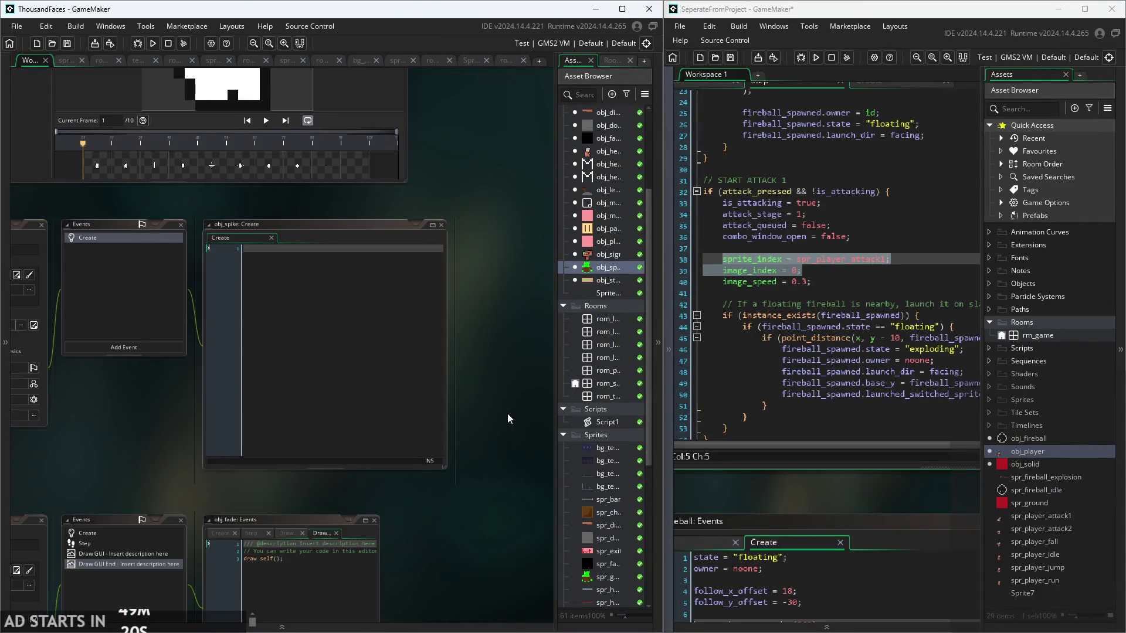
scroll(506, 432, down, 5)
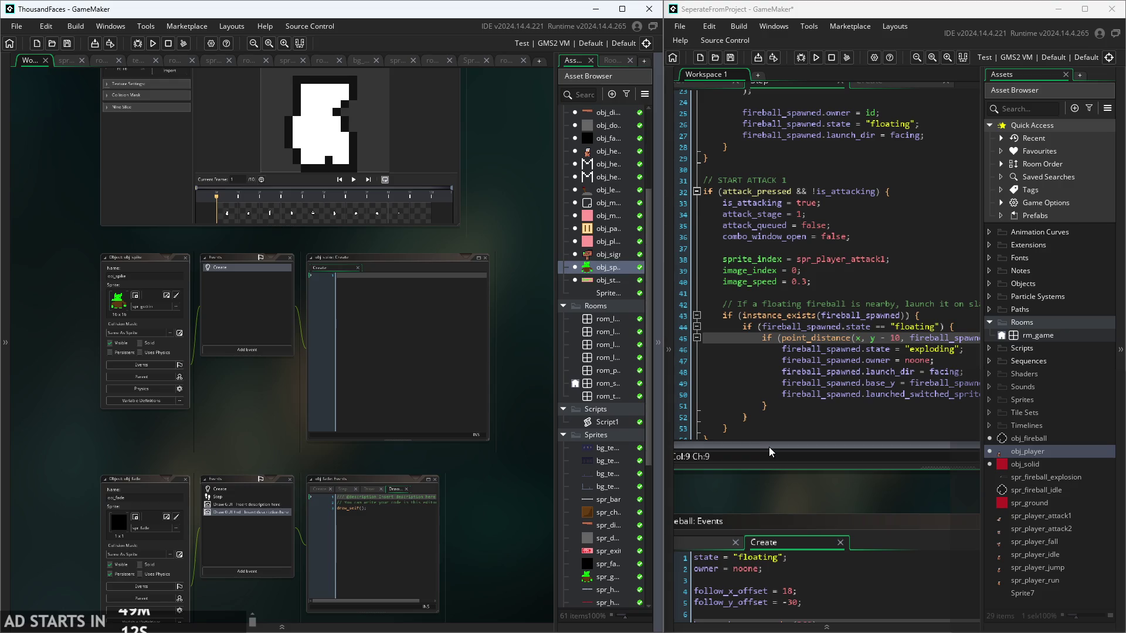
scroll(540, 397, down, 3)
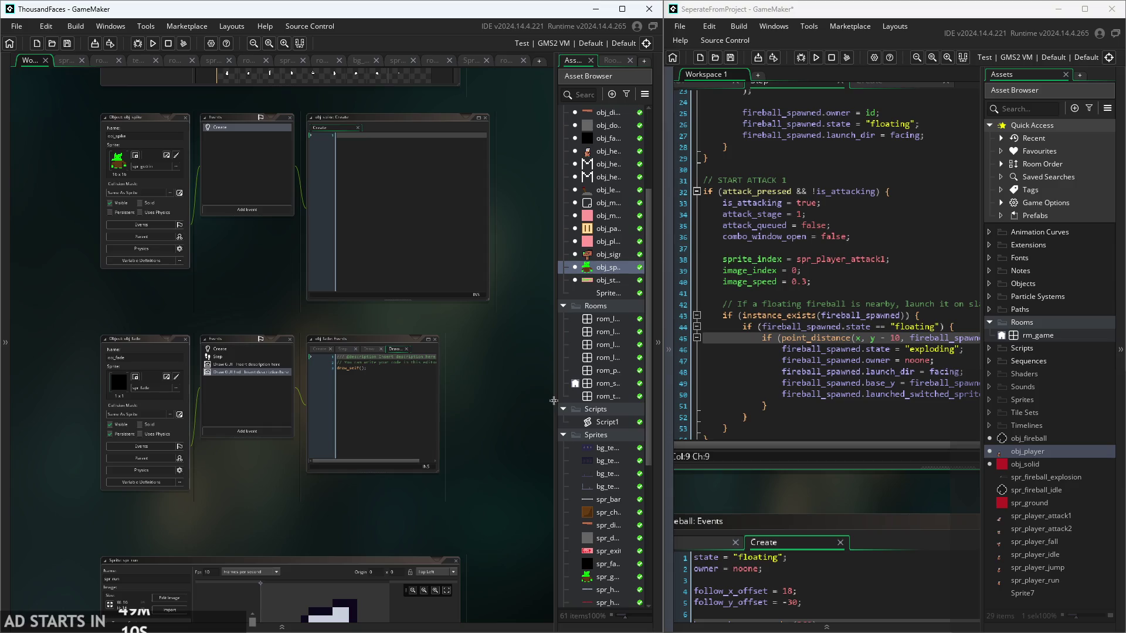
drag(554, 401, 504, 405)
scroll(540, 446, down, 2)
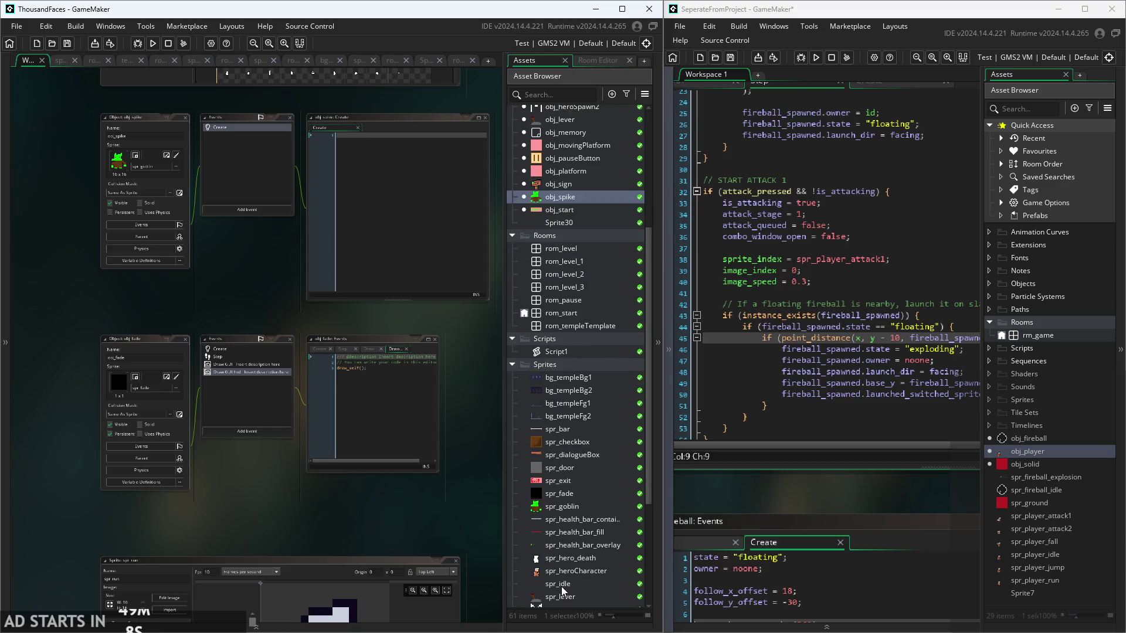
- Open the spr_heroCharacter sprite to view its collision mask settings
double_click(571, 571)
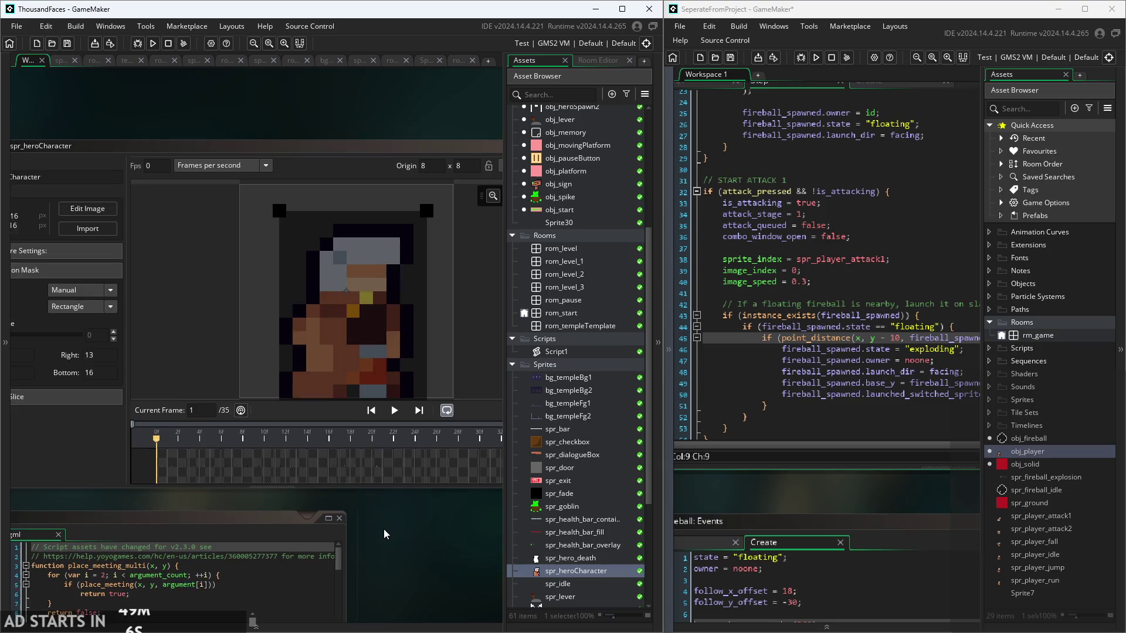
scroll(563, 457, down, 2)
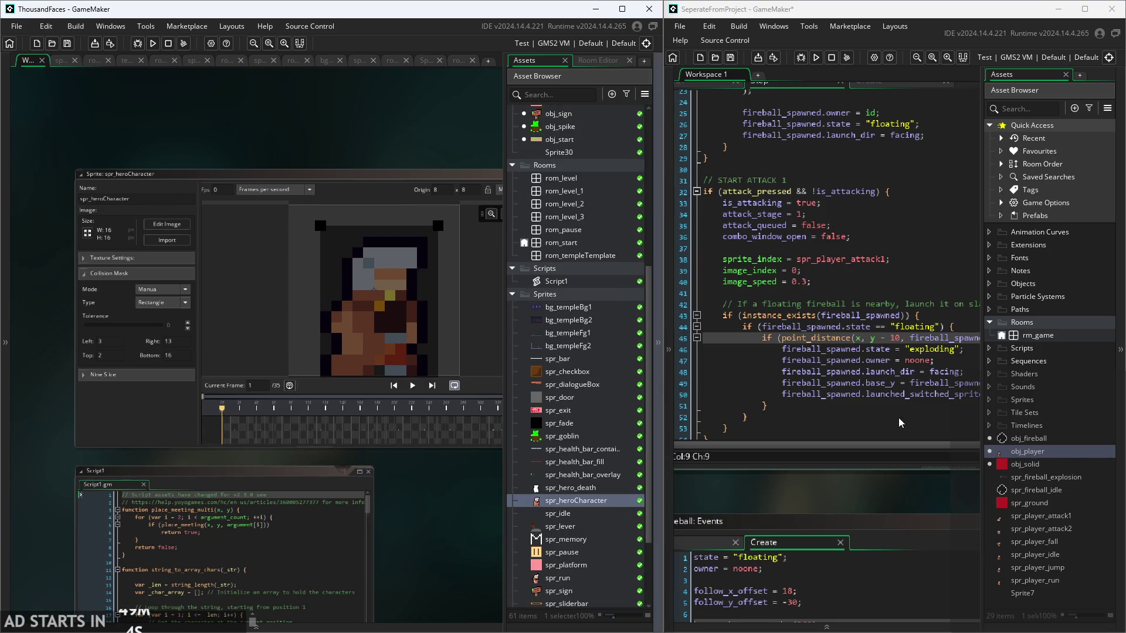
scroll(397, 473, down, 3)
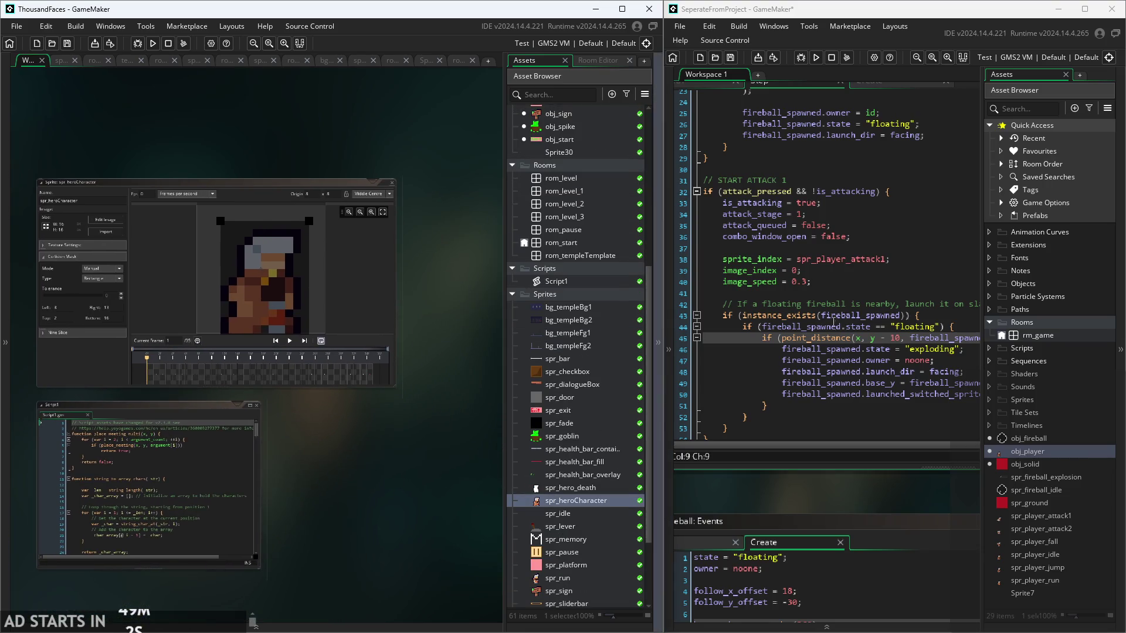
- Step through obj_player's fireball launch_dir and base_y lines and its instance_exists check
click(833, 319)
scroll(834, 320, down, 1)
click(849, 343)
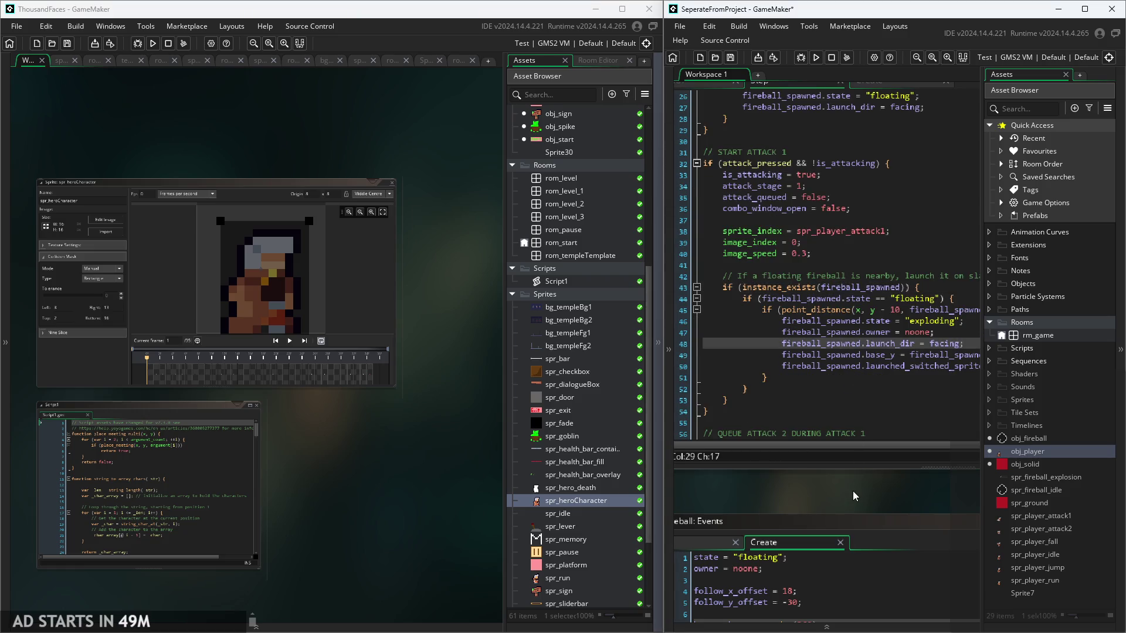
click(921, 369)
click(934, 355)
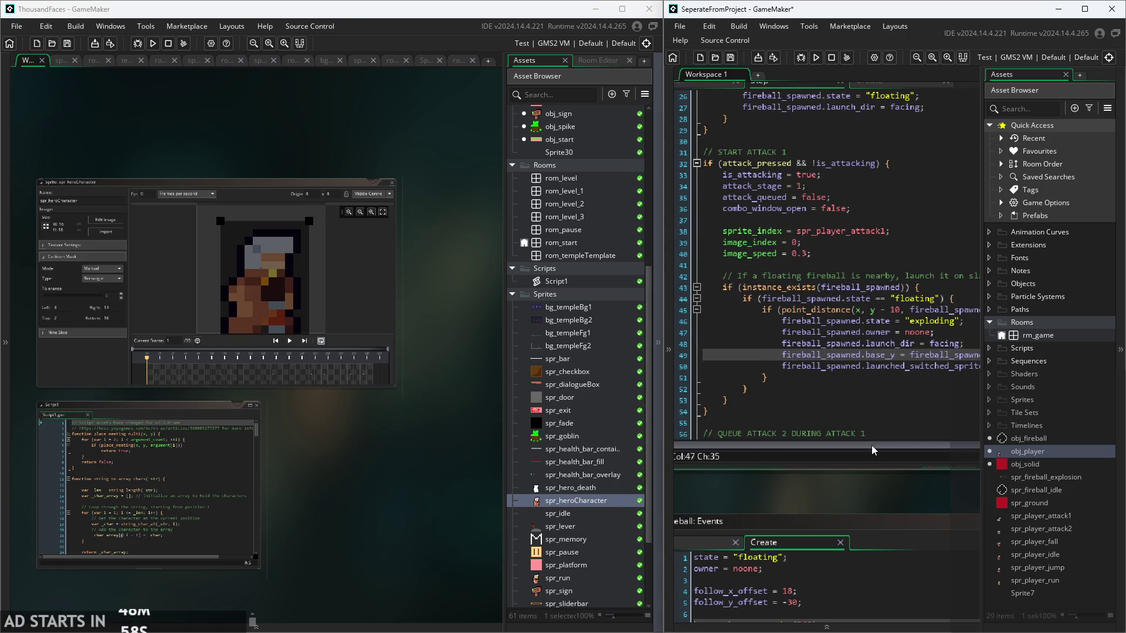
scroll(961, 441, right, 1)
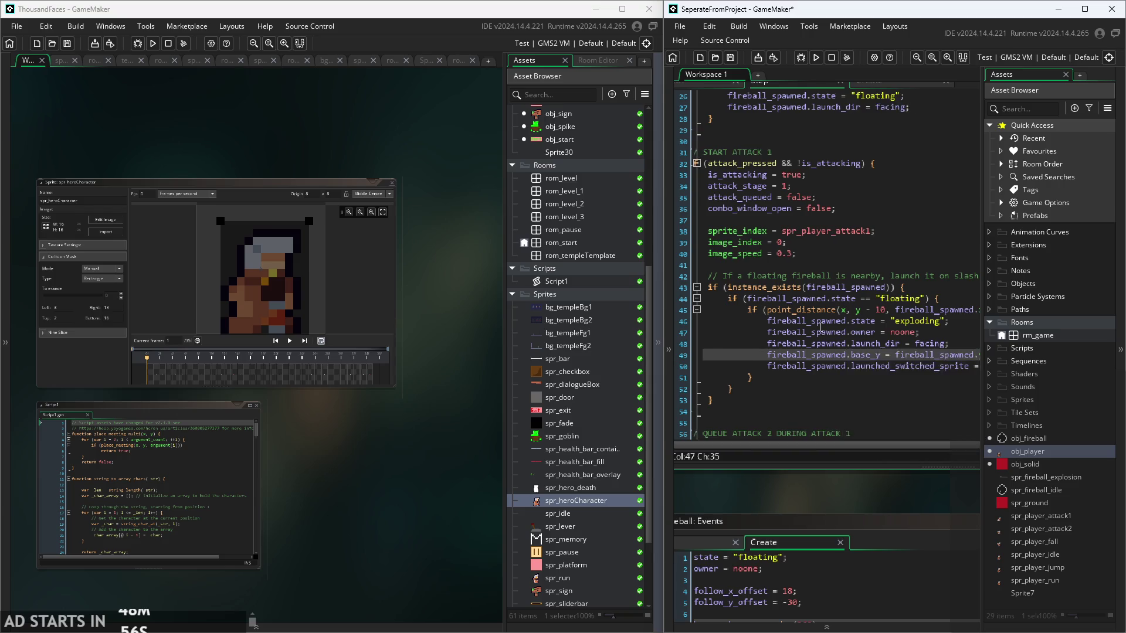
mouse_move(820, 330)
click(851, 288)
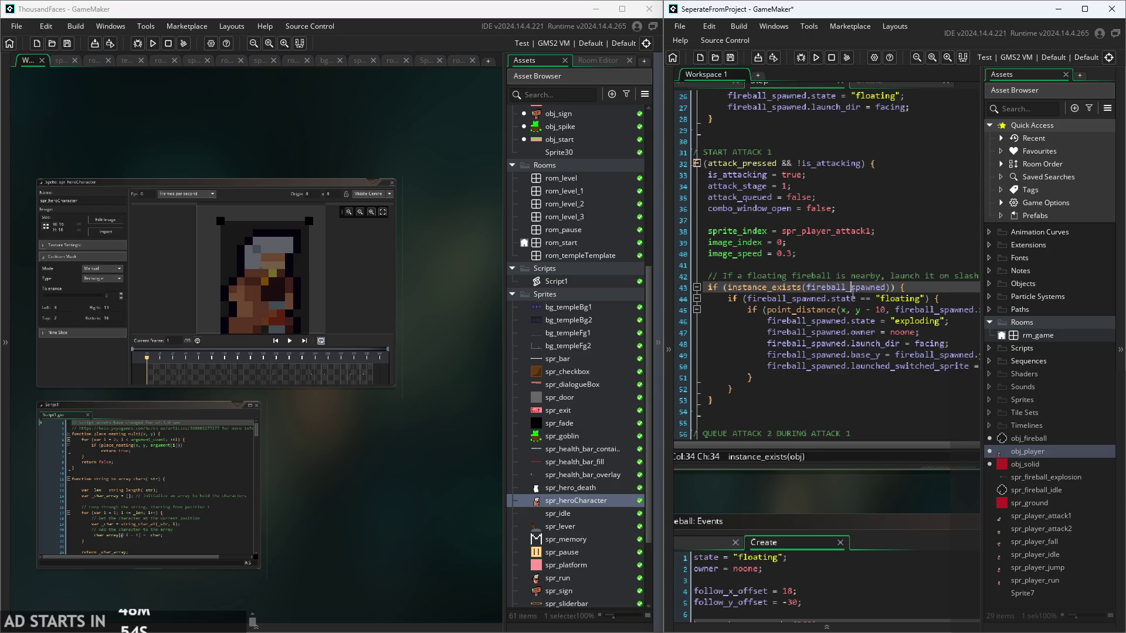
- Bring up editing options on the fireball check, then dismiss them without changes
mouse_move(862, 296)
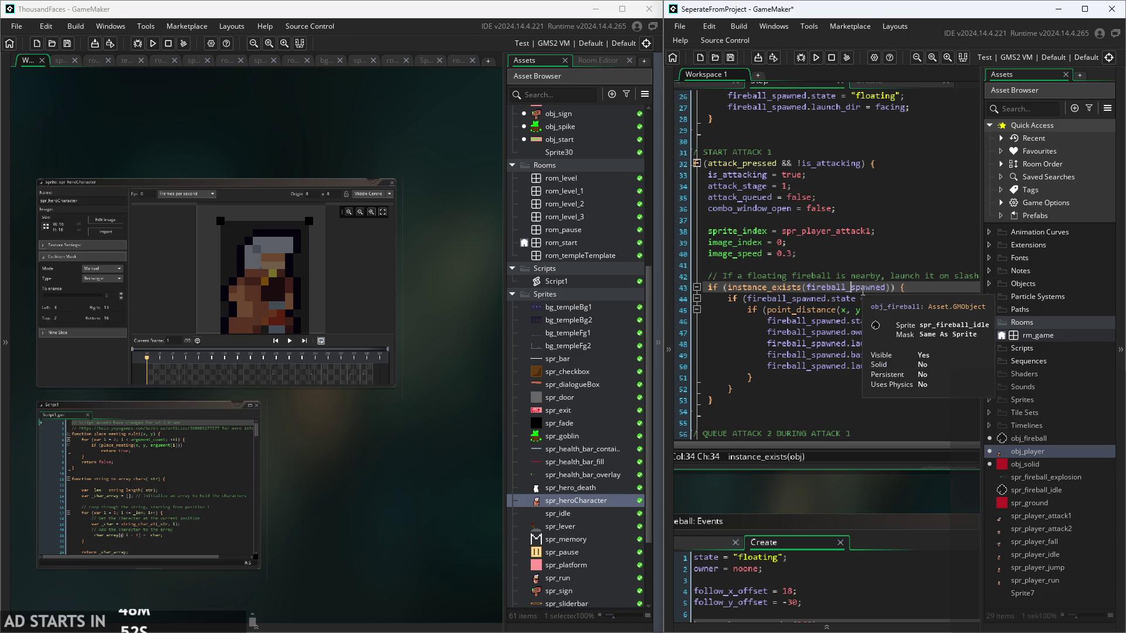
right_click(860, 290)
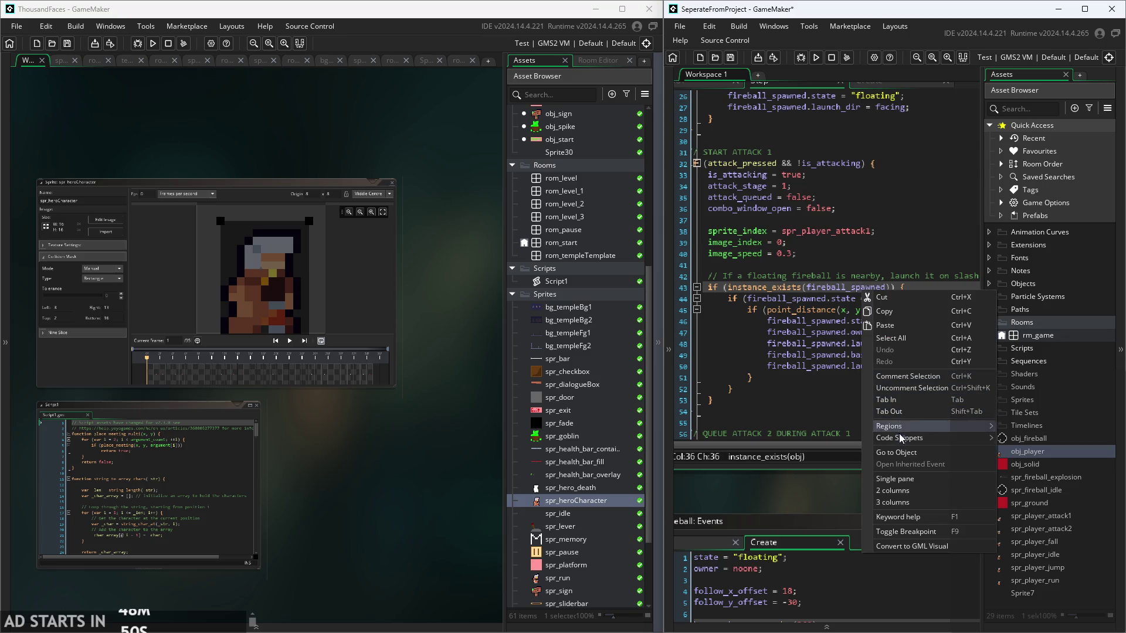
mouse_move(900, 432)
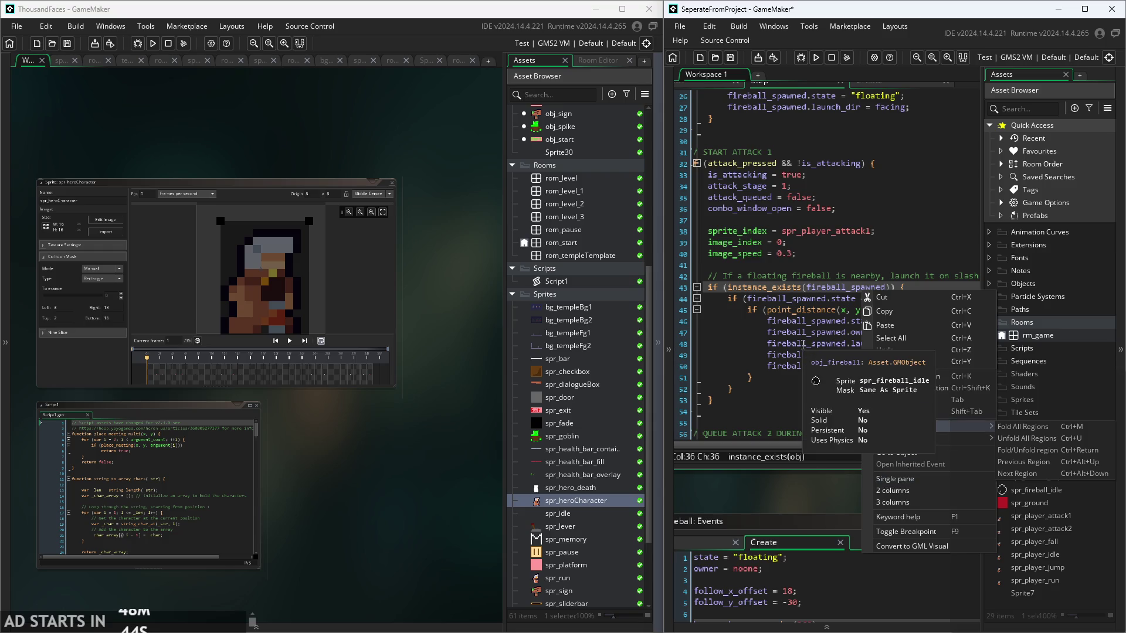
key(Escape)
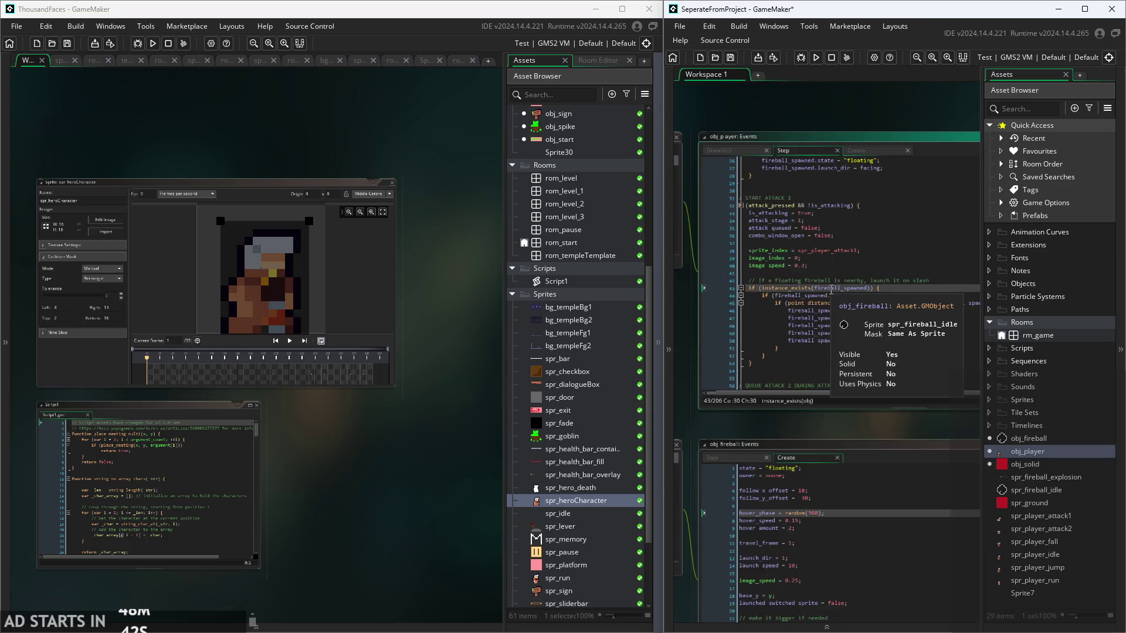
- Review obj_player's Step code: the fireball owner line and the spawn call's layer and obj_fireball arguments
scroll(833, 287, up, 3)
click(839, 390)
scroll(839, 390, up, 5)
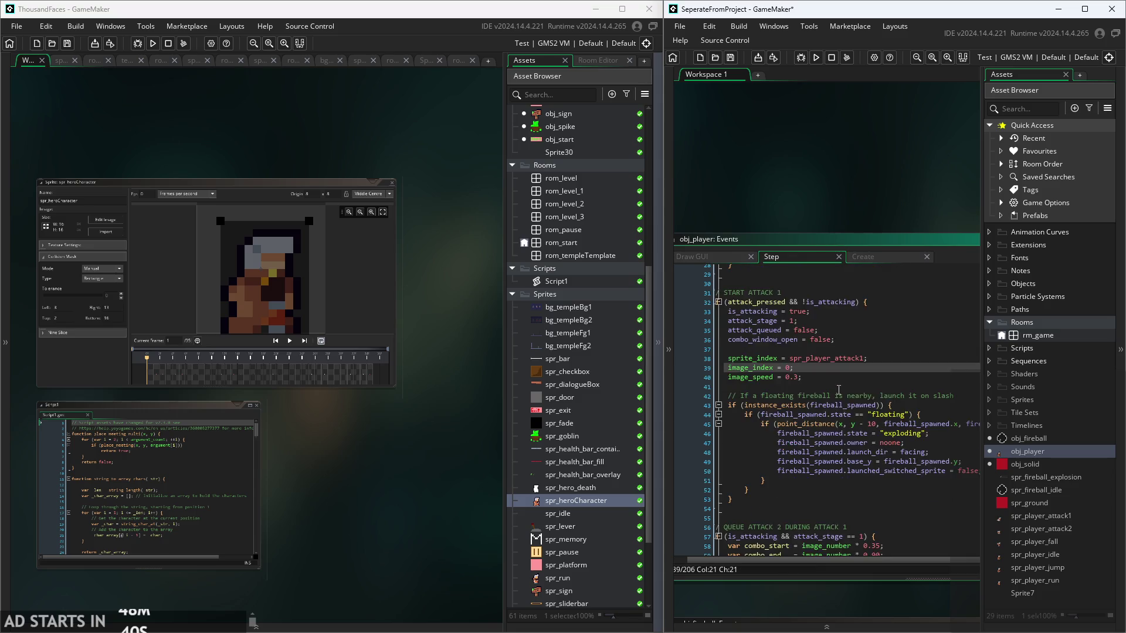
click(846, 400)
scroll(846, 399, up, 2)
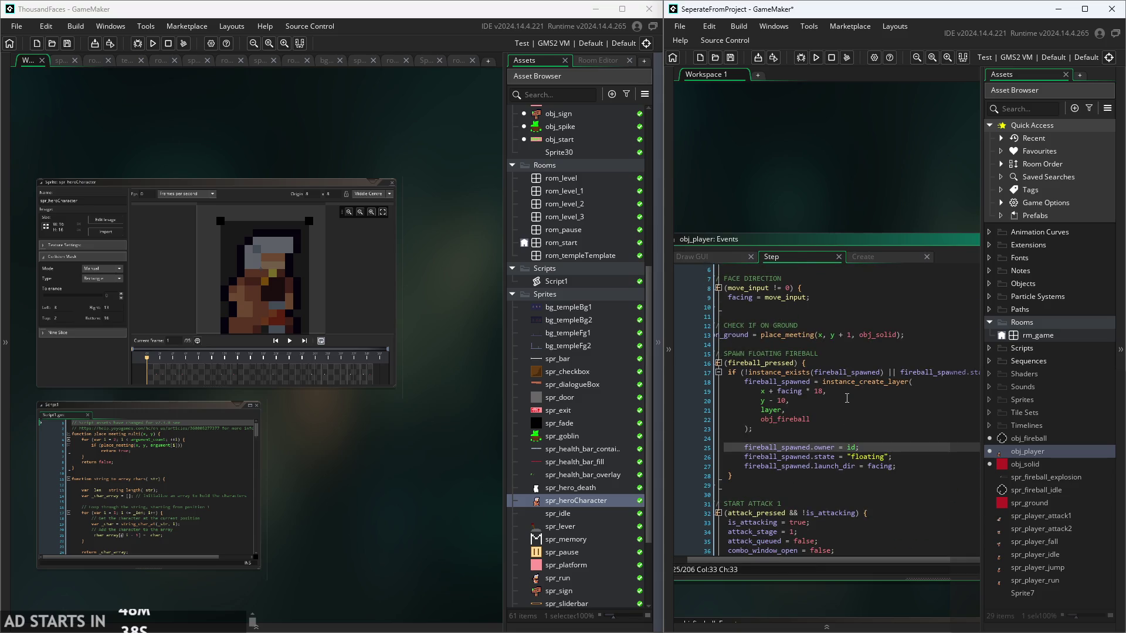
drag(862, 201, 842, 119)
click(846, 318)
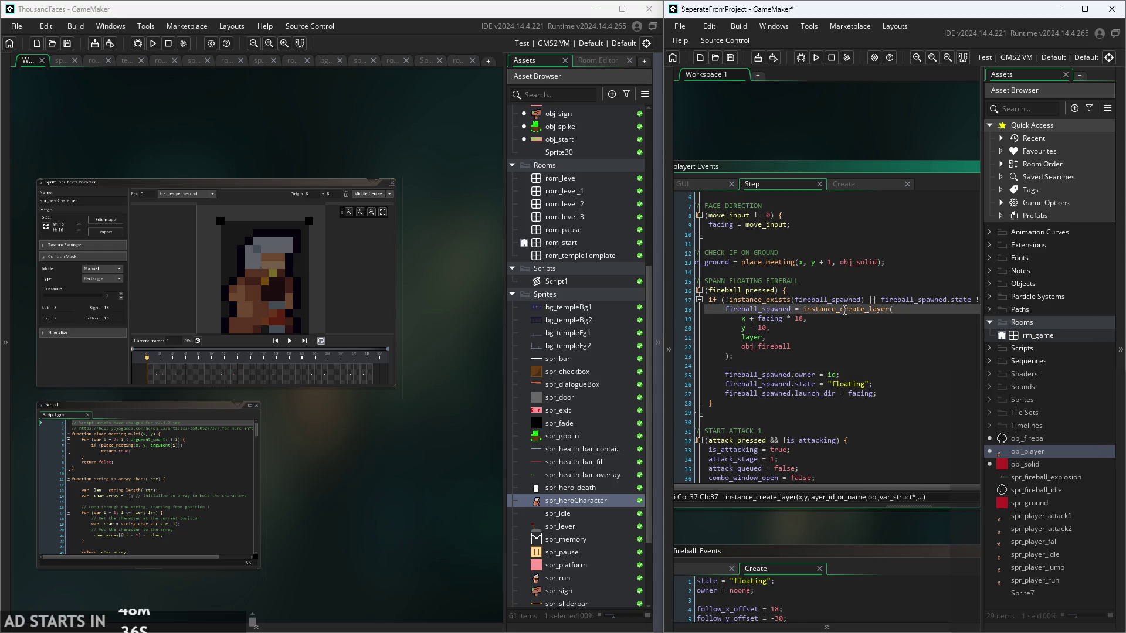
key(Down)
key(Down)
click(833, 347)
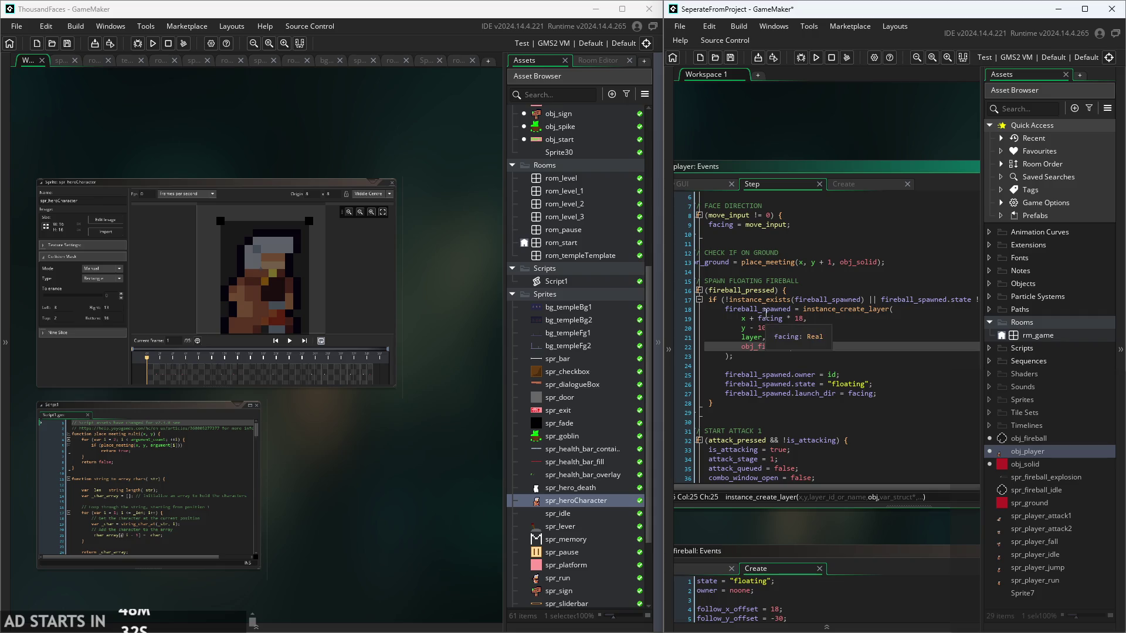
scroll(814, 351, left, 1)
click(811, 339)
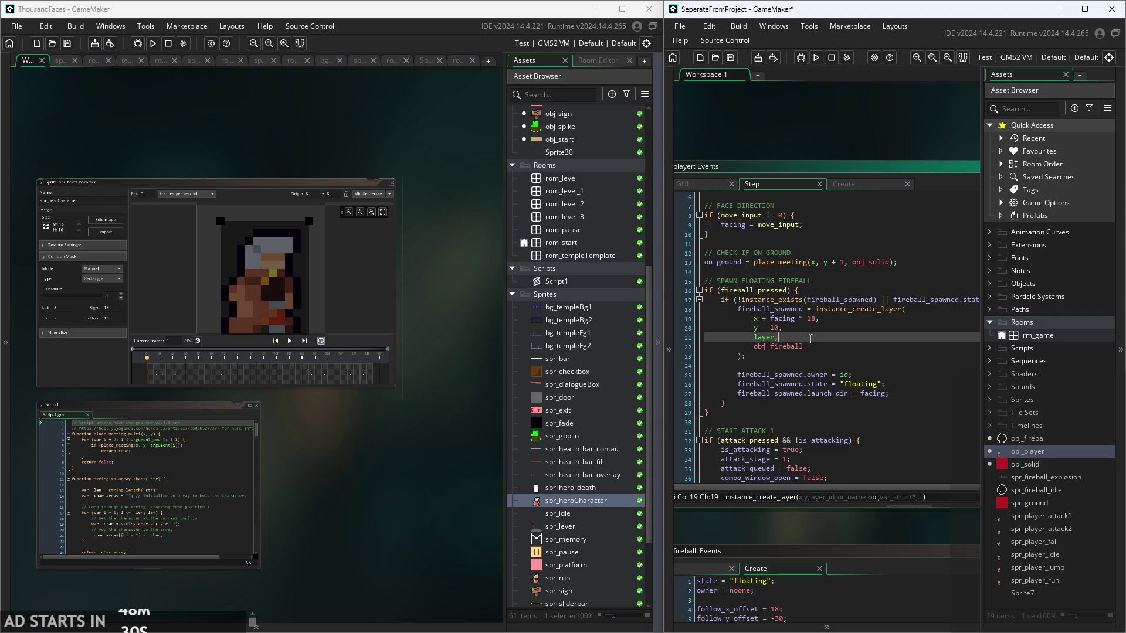
click(823, 367)
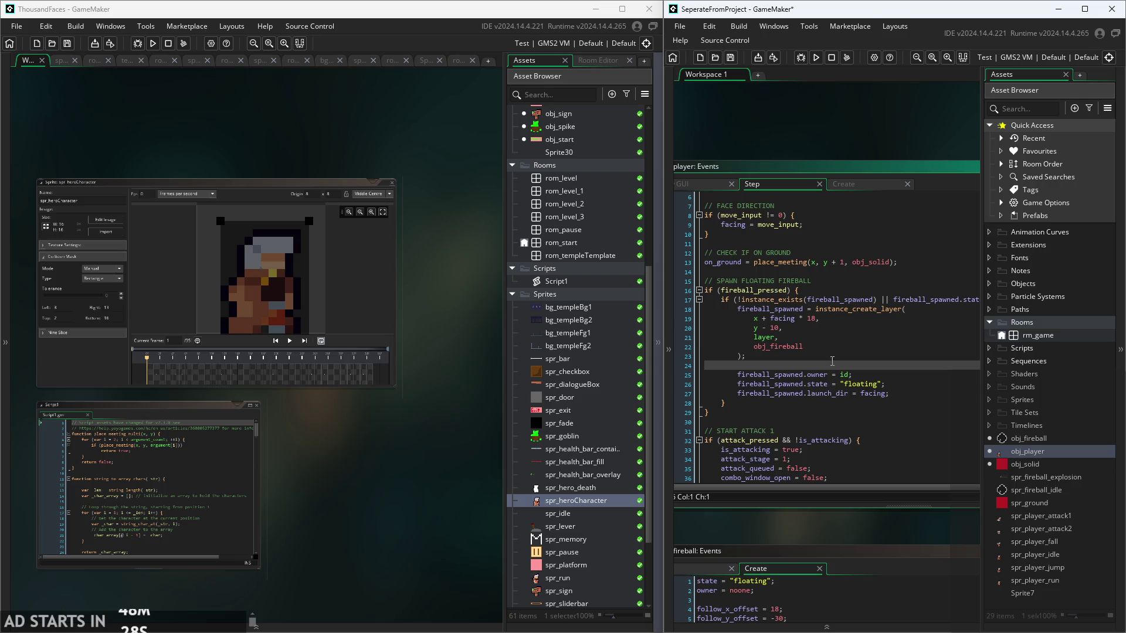
- Check the fireball_spawned condition, then open the obj_fireball object editor
click(892, 300)
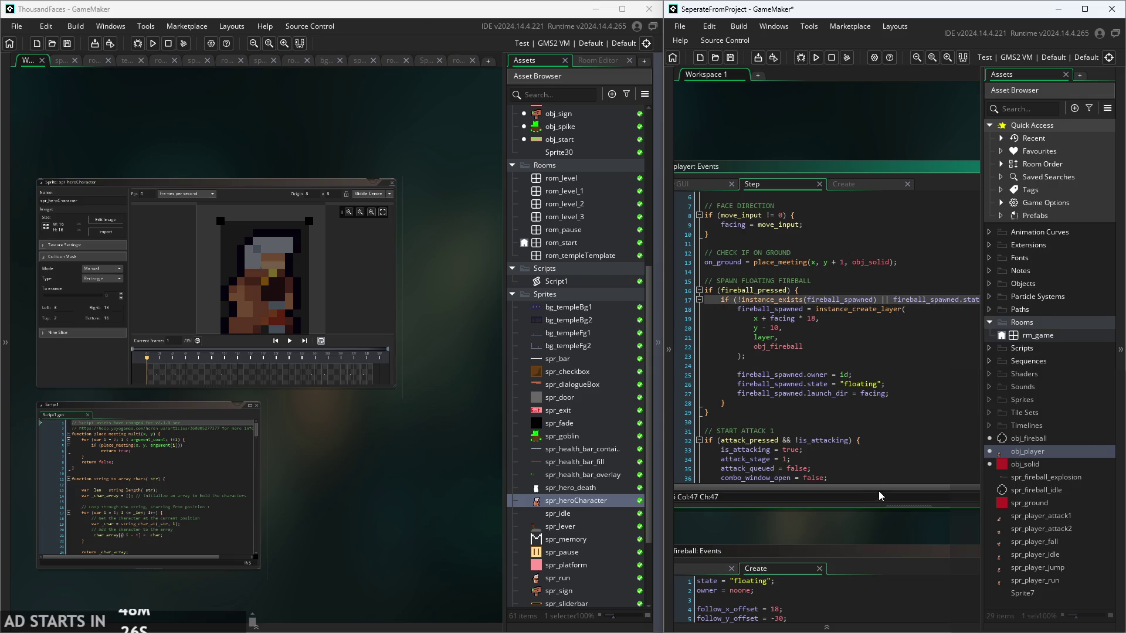
scroll(874, 491, right, 1)
scroll(737, 134, down, 2)
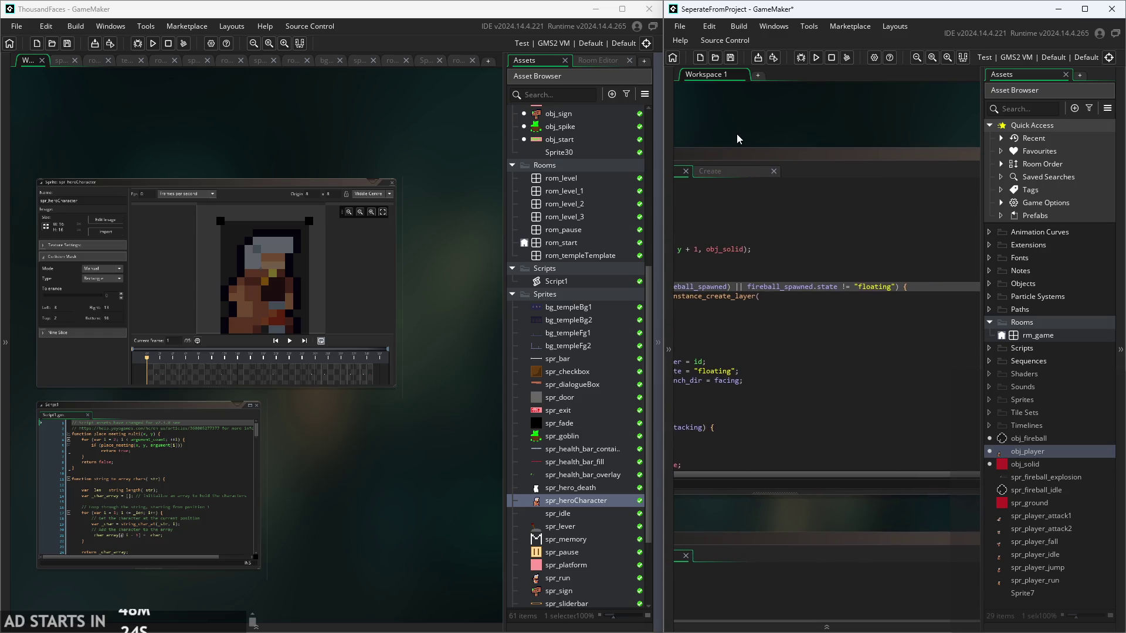
scroll(736, 134, up, 2)
ctrl+scroll(854, 231, down, 1)
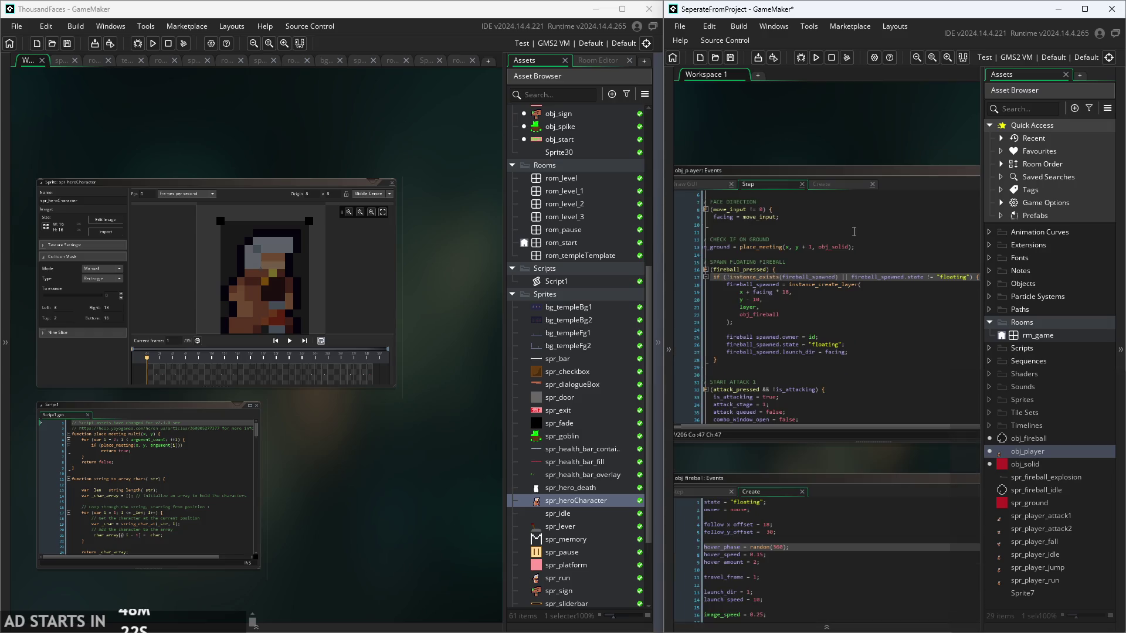
ctrl+scroll(867, 164, up, 1)
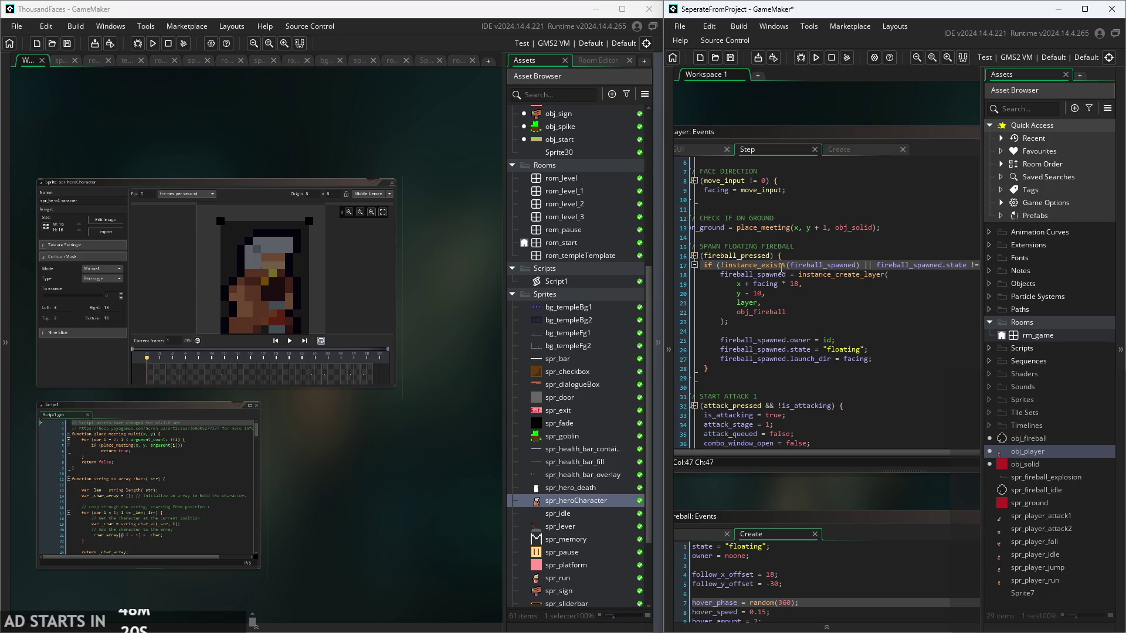
click(775, 312)
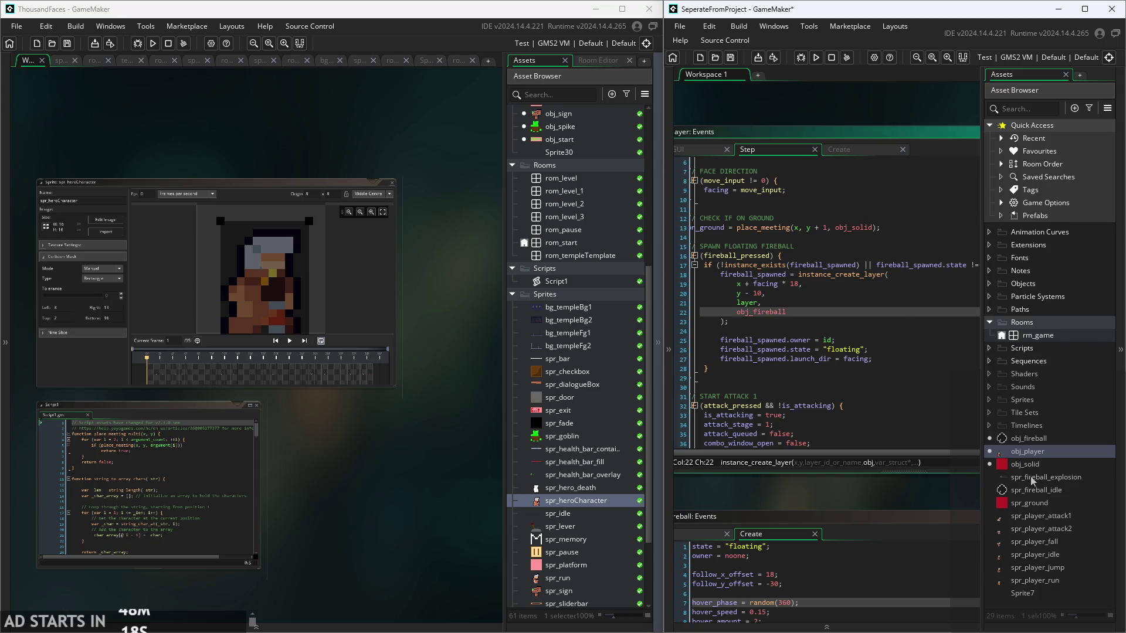
double_click(1029, 439)
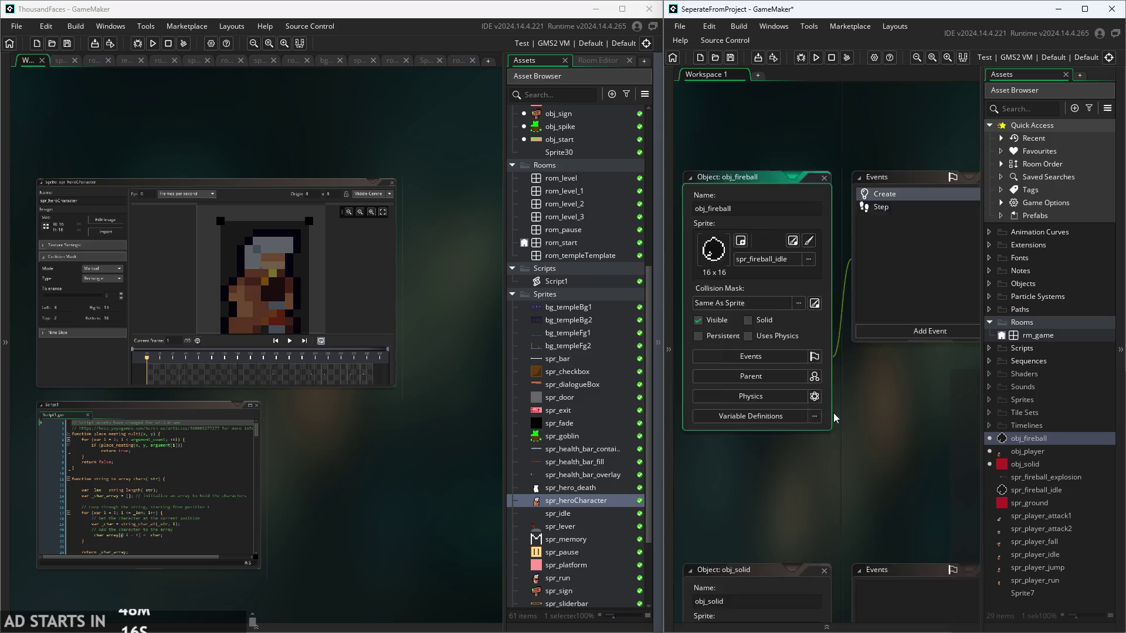
- Read obj_fireball's Create variables (owner, follow offsets, hover_phase, hover_speed), then switch to its Step event
scroll(832, 516, right, 5)
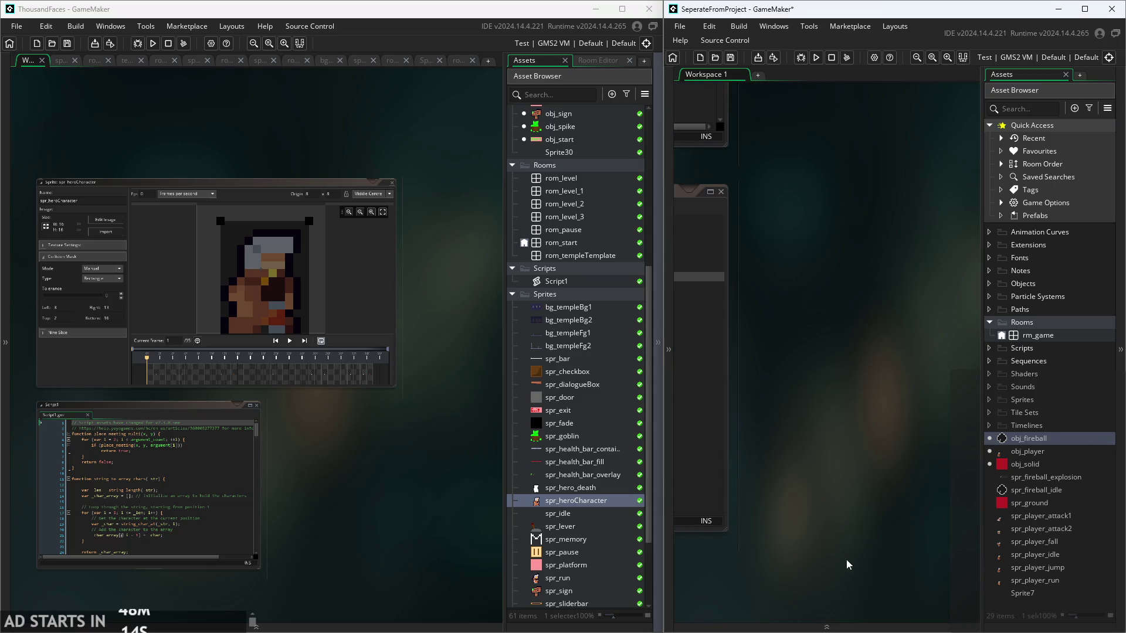
scroll(831, 516, left, 5)
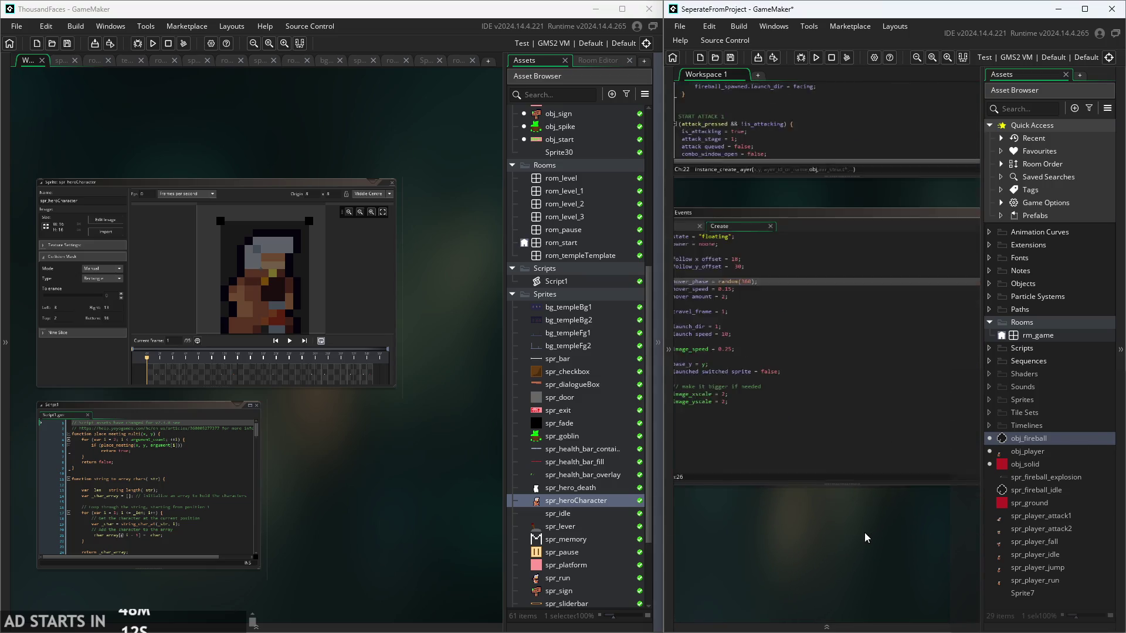
scroll(846, 516, up, 3)
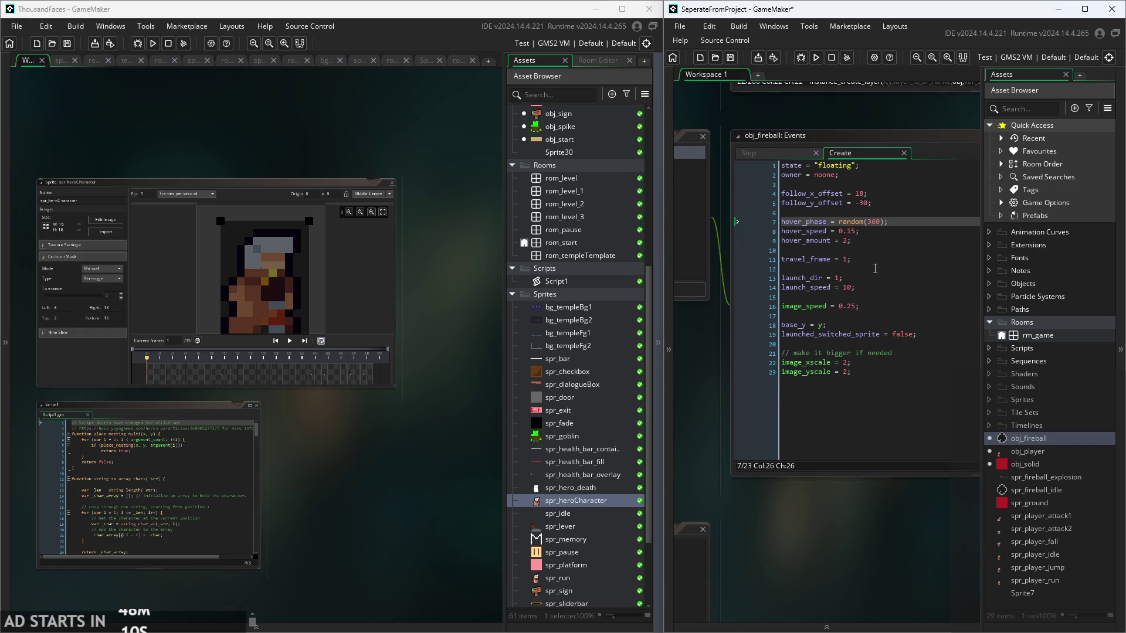
click(840, 218)
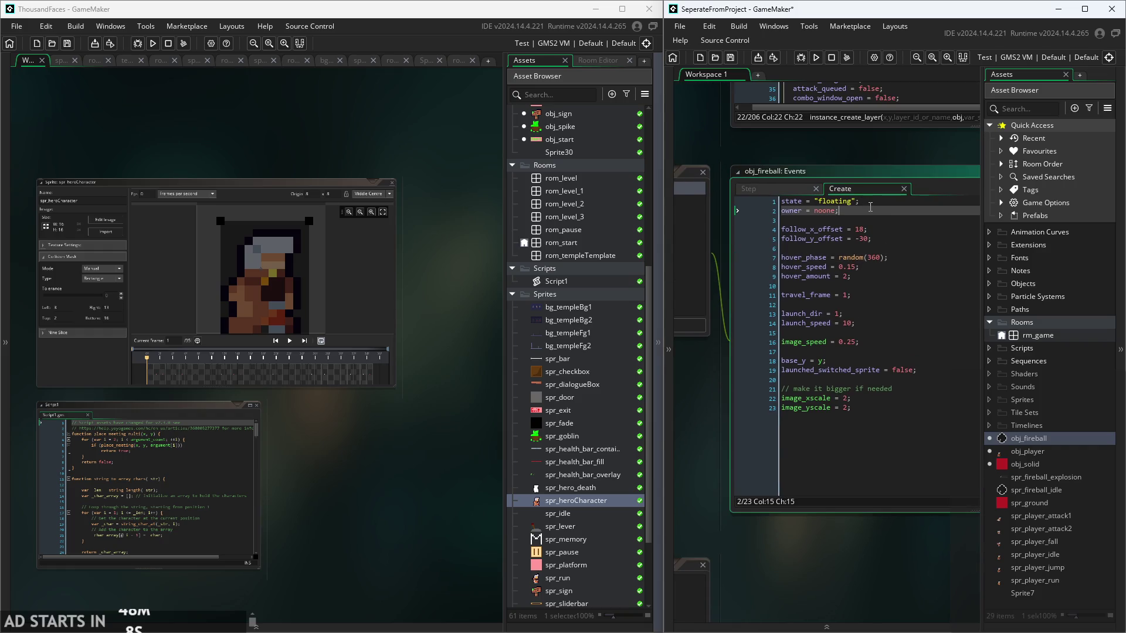
click(891, 239)
click(904, 209)
click(914, 237)
click(913, 229)
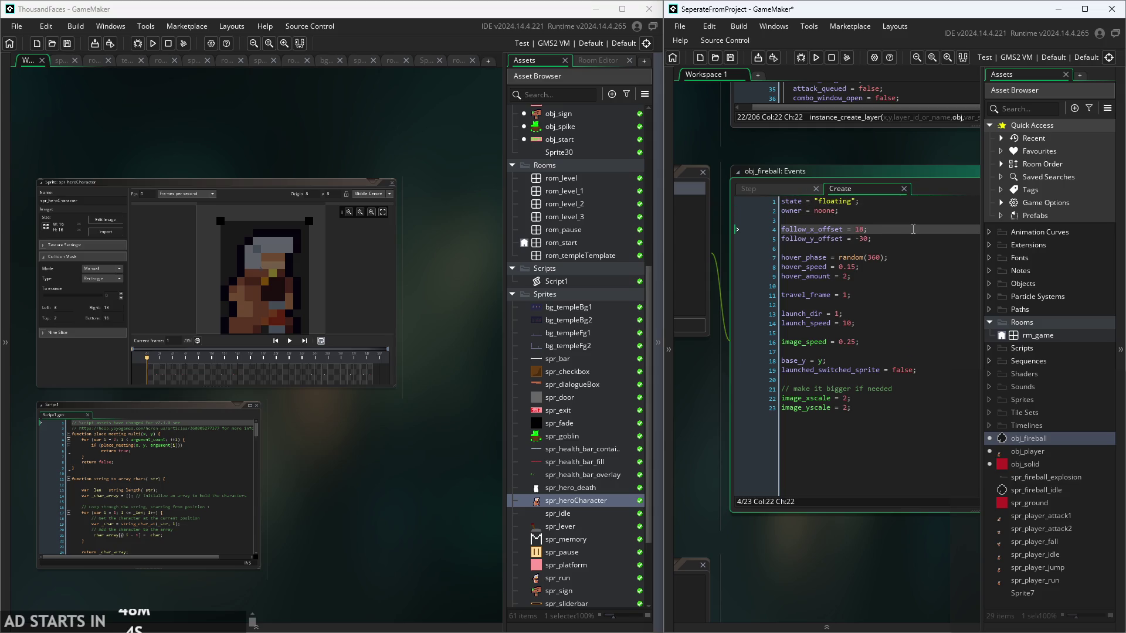
click(898, 239)
click(904, 261)
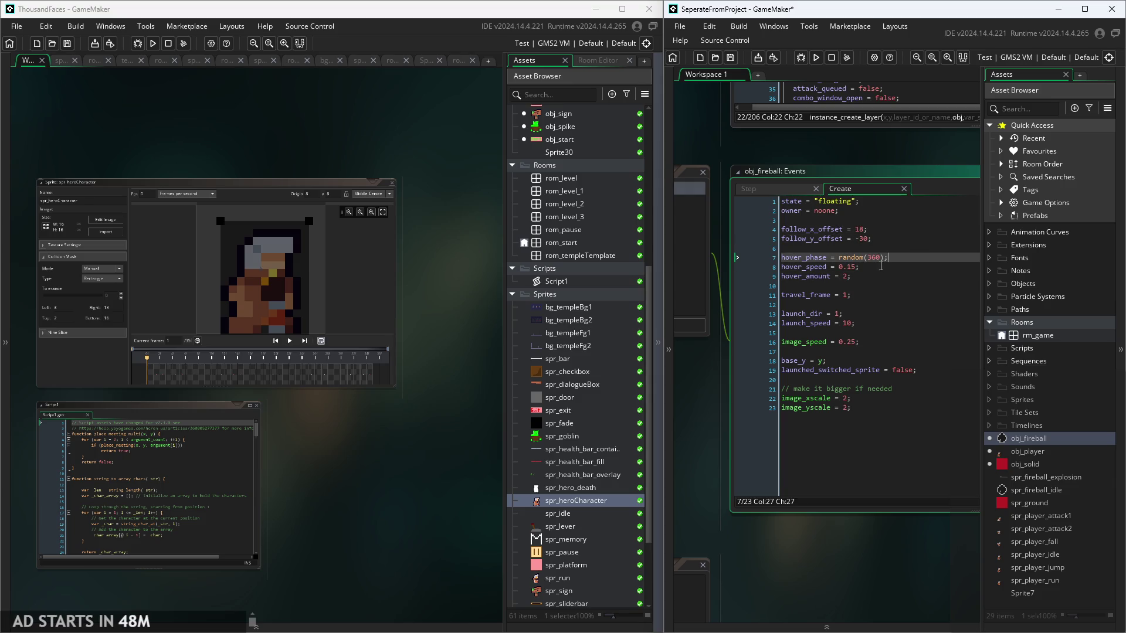
click(881, 264)
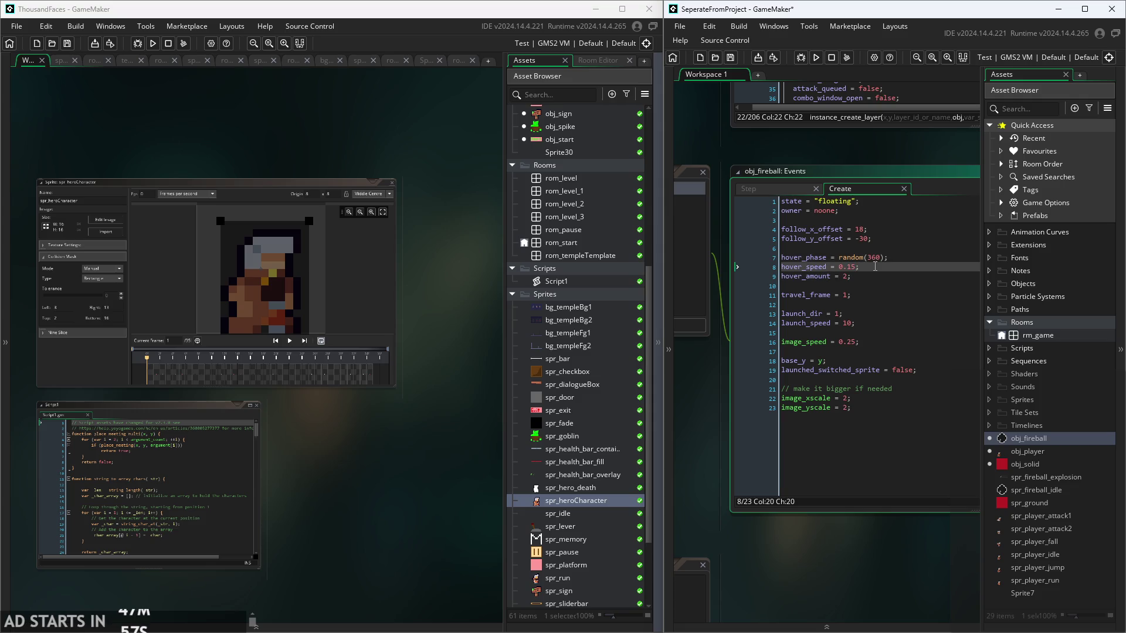
click(748, 188)
- Review the floating branch's y follow-offset calculation and the base_y = y line
scroll(850, 351, down, 3)
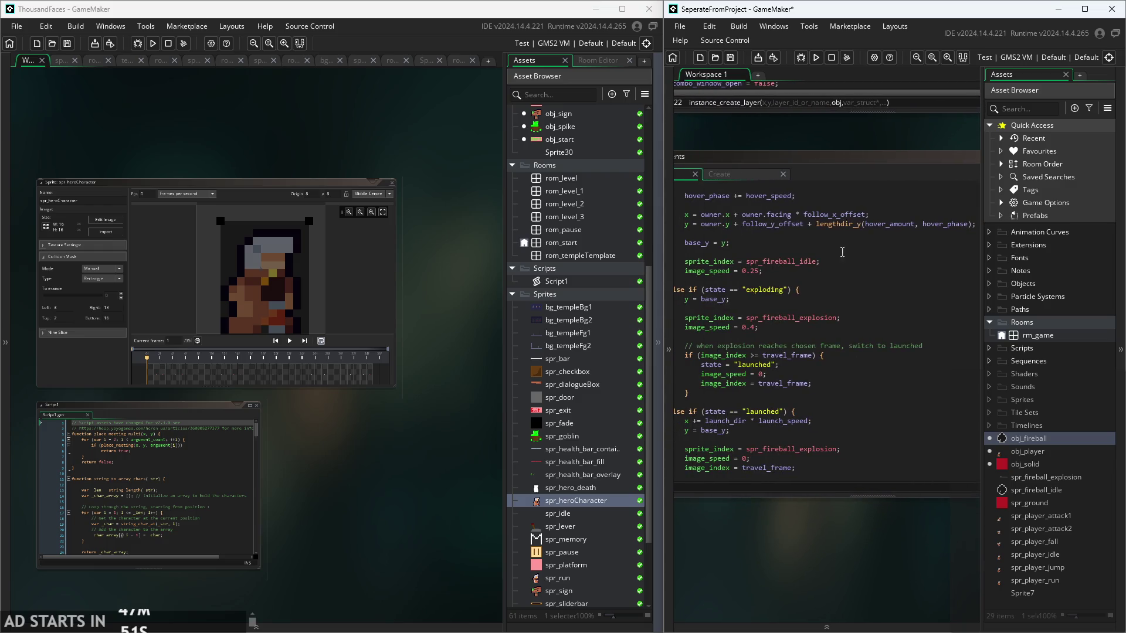
mouse_move(831, 225)
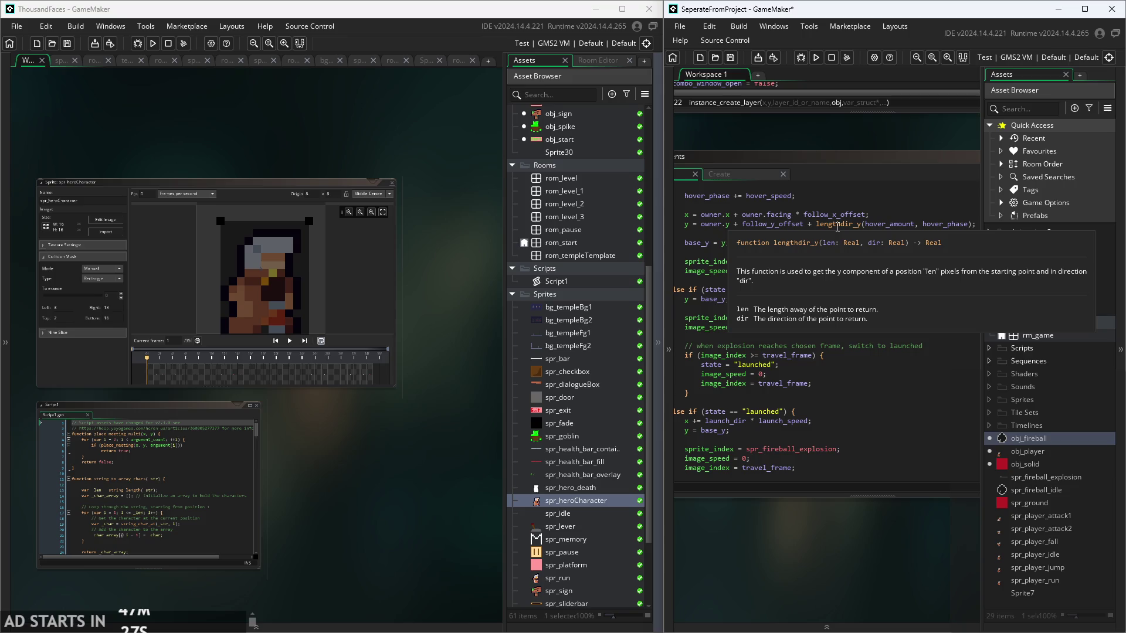
drag(839, 510, 874, 524)
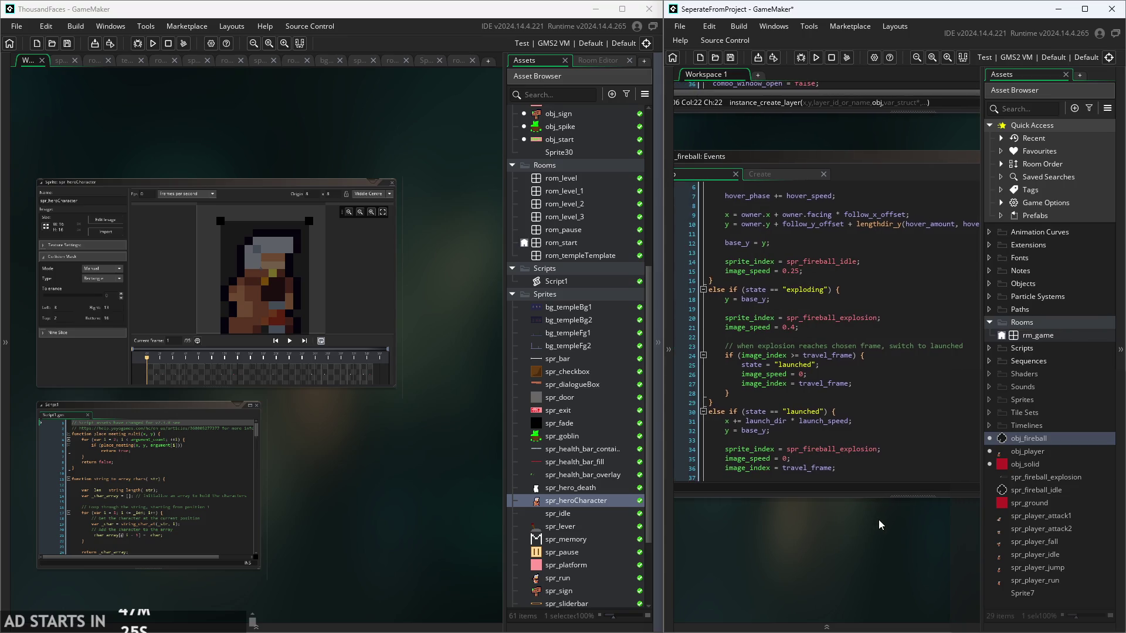
click(828, 228)
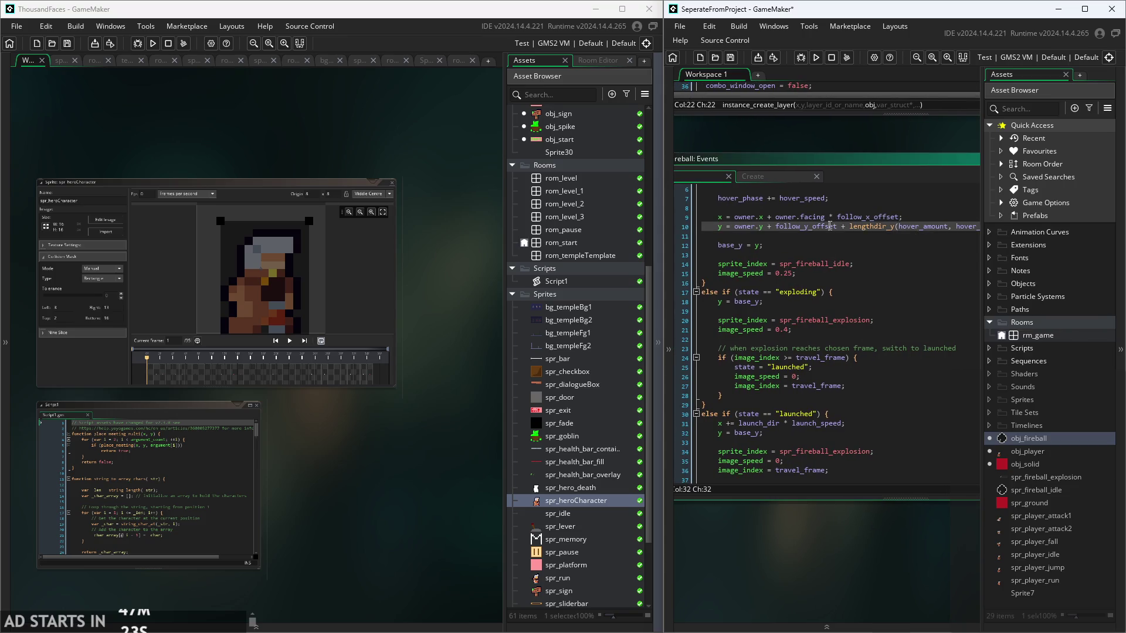
scroll(826, 297, down, 1)
scroll(826, 297, up, 3)
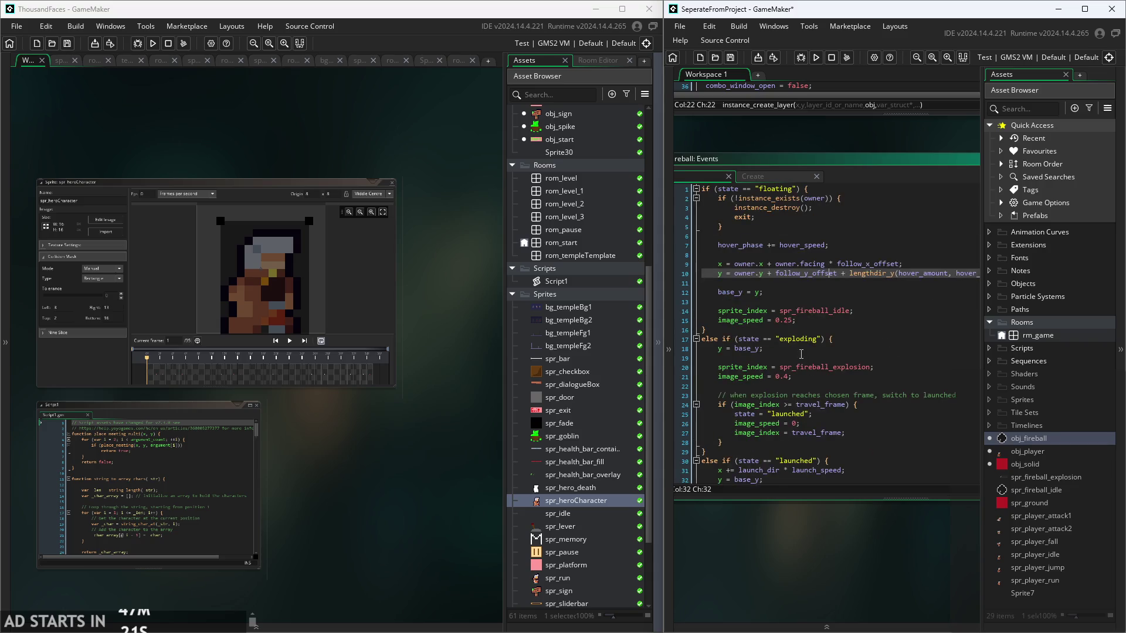
click(778, 291)
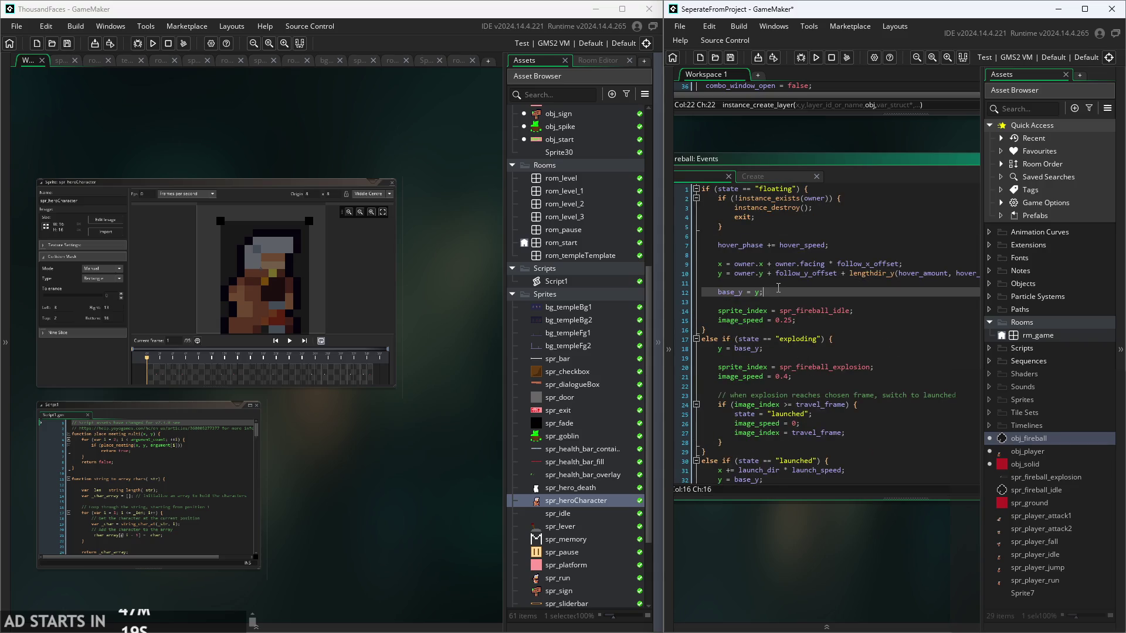
- Step through the owner check, x follow, hover_phase update, idle animation speed and exploding y reset
mouse_move(762, 273)
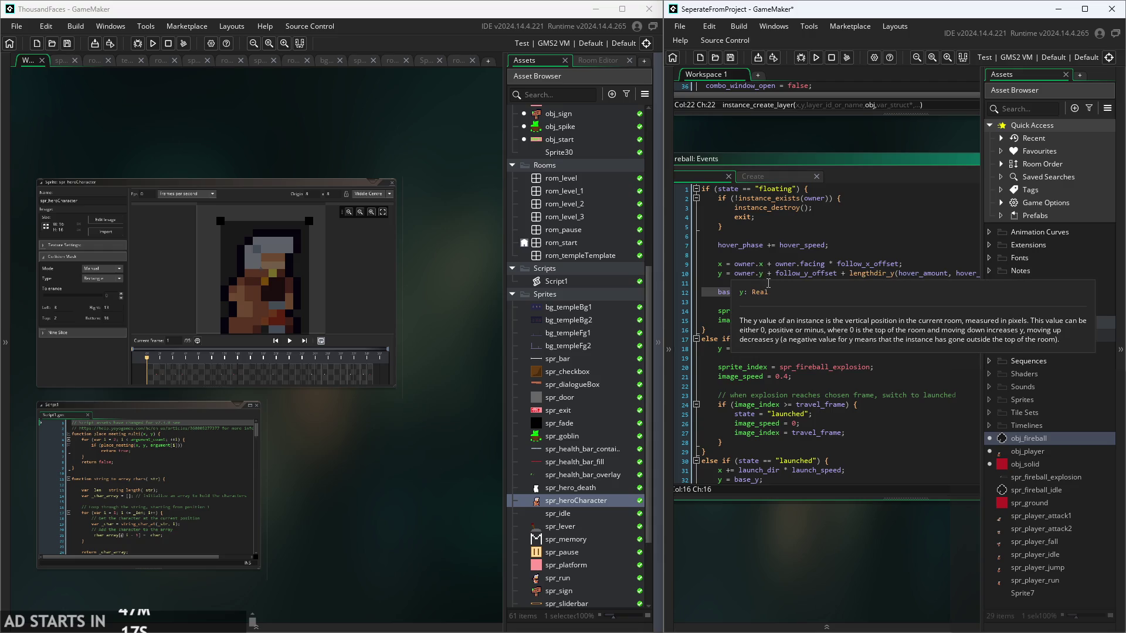
click(786, 264)
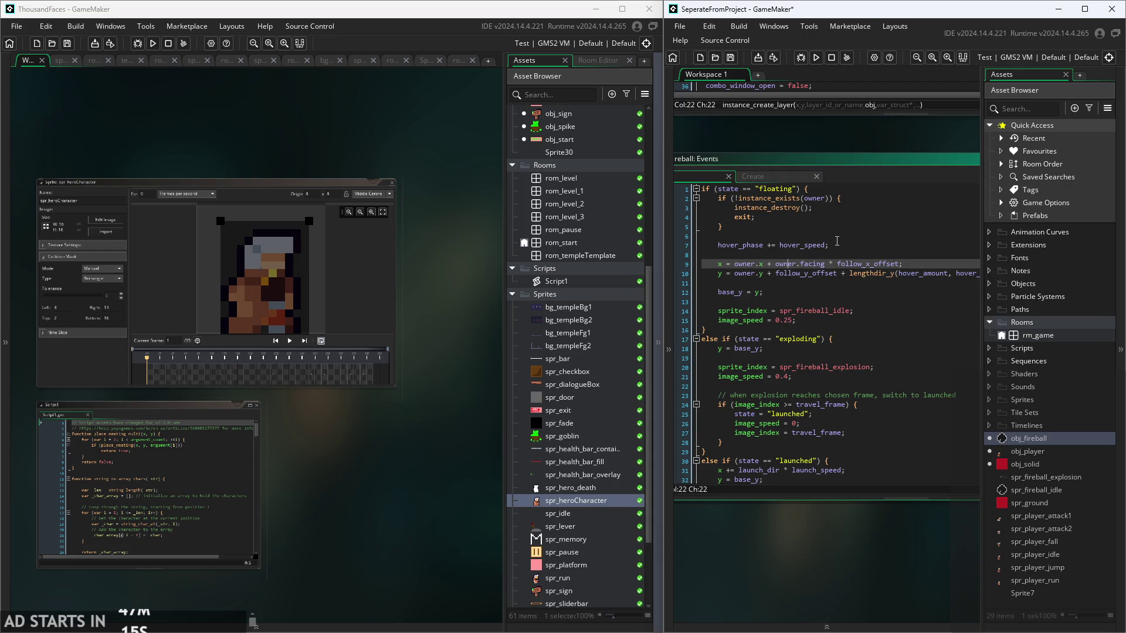
click(839, 236)
click(832, 198)
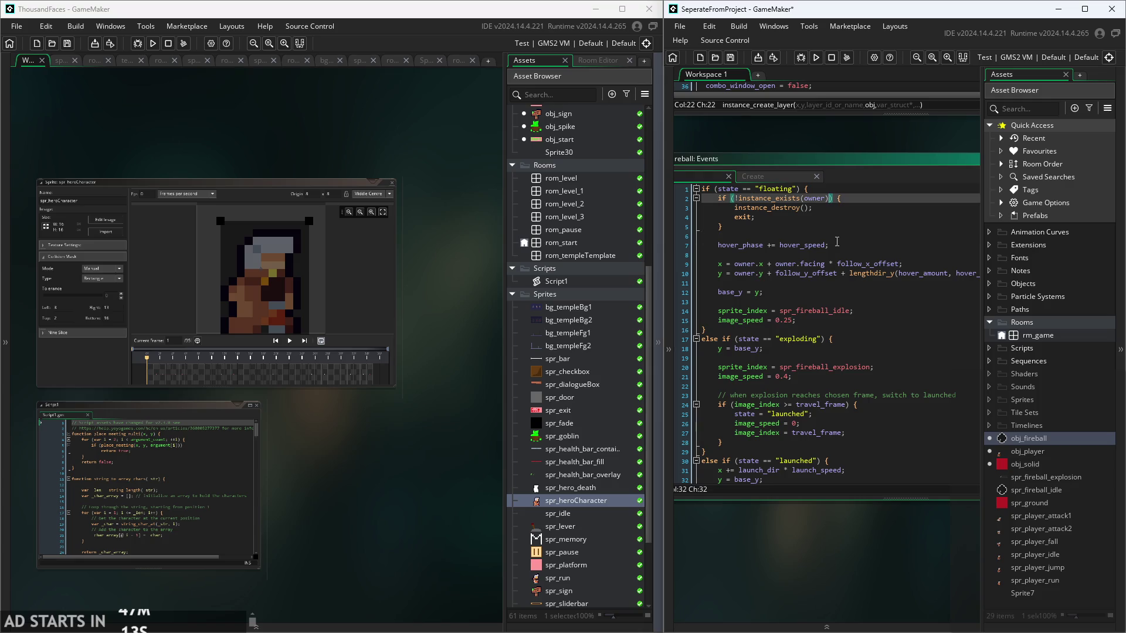
click(844, 245)
click(854, 301)
click(868, 320)
click(880, 348)
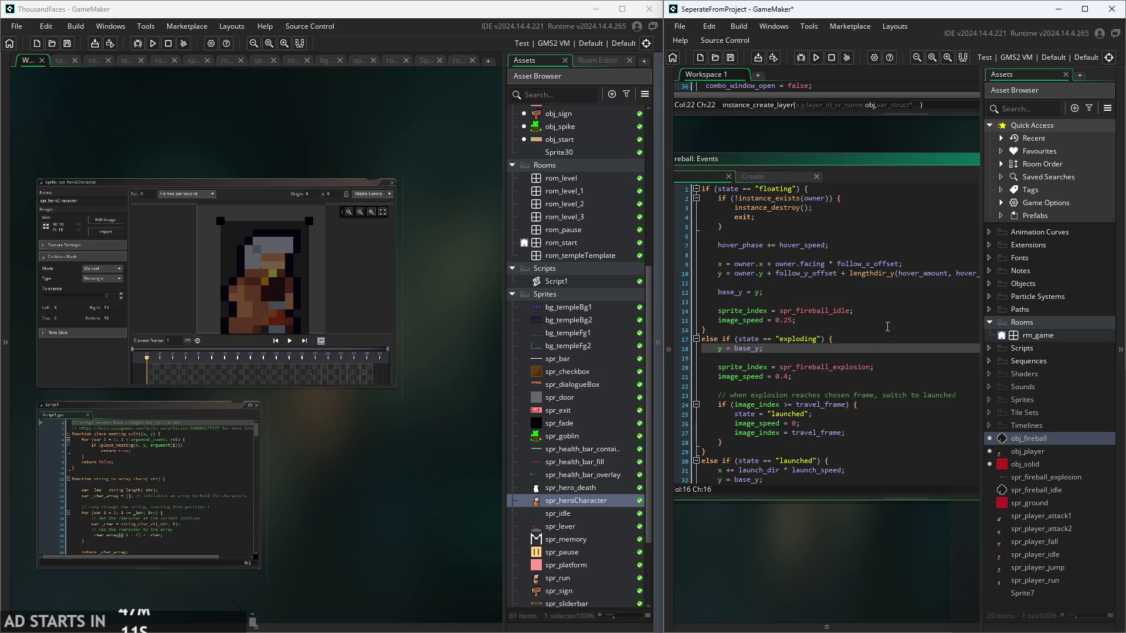
mouse_move(813, 201)
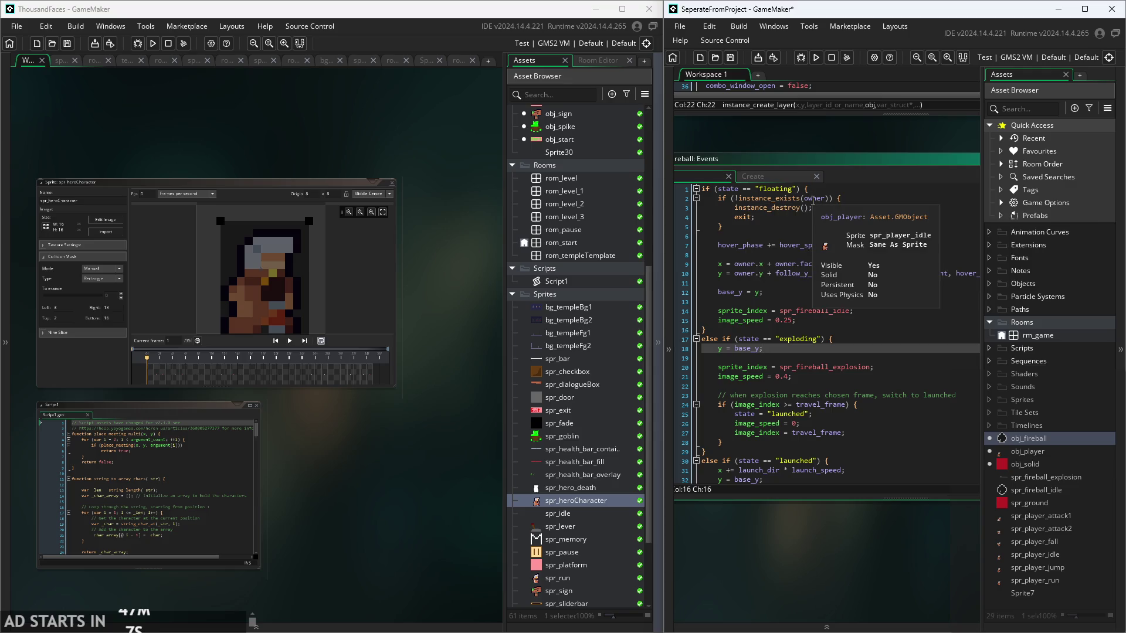
- Switch to obj_fireball's Create event and move down to the base_y = y and image_yscale = 2 lines
click(769, 181)
click(788, 228)
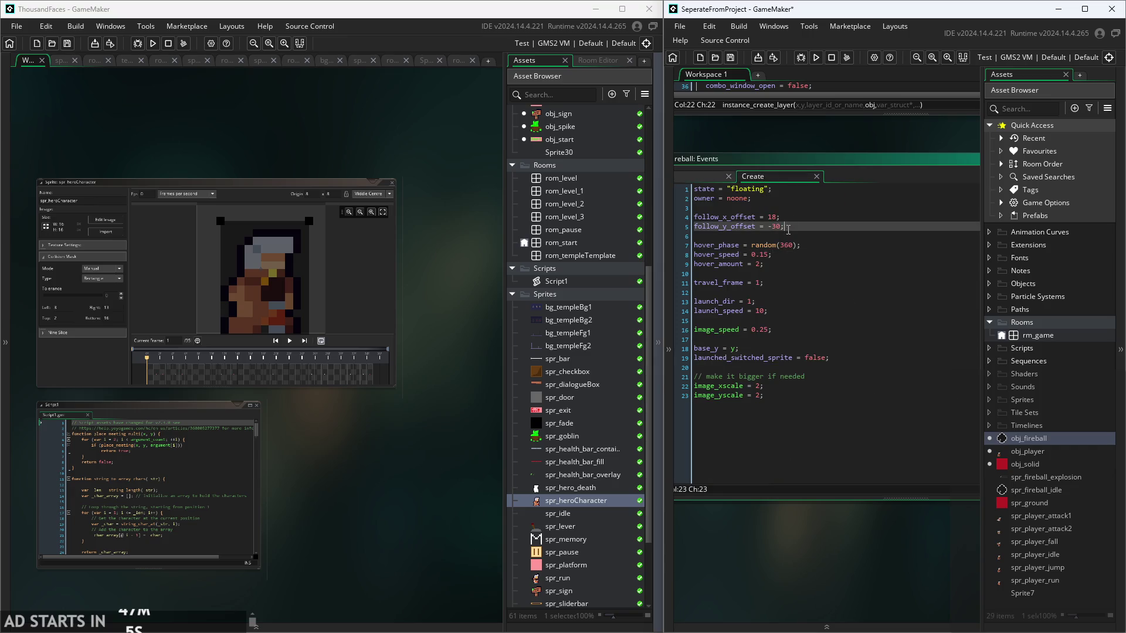
click(809, 198)
click(821, 227)
click(833, 283)
click(844, 302)
click(855, 349)
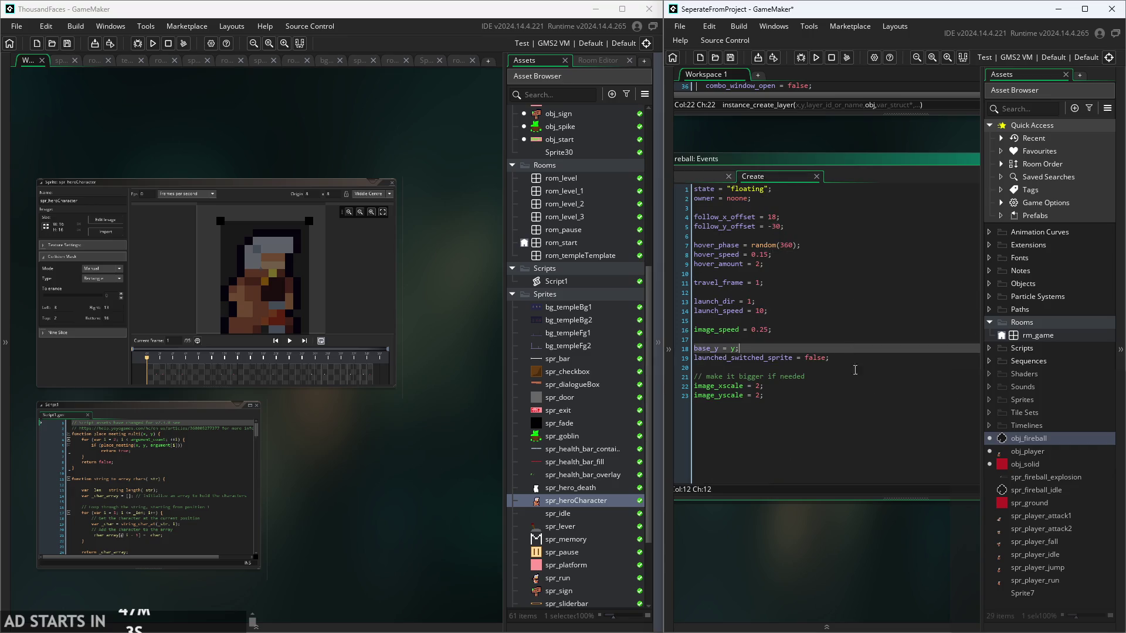
click(845, 386)
click(833, 395)
click(821, 377)
click(815, 386)
click(805, 393)
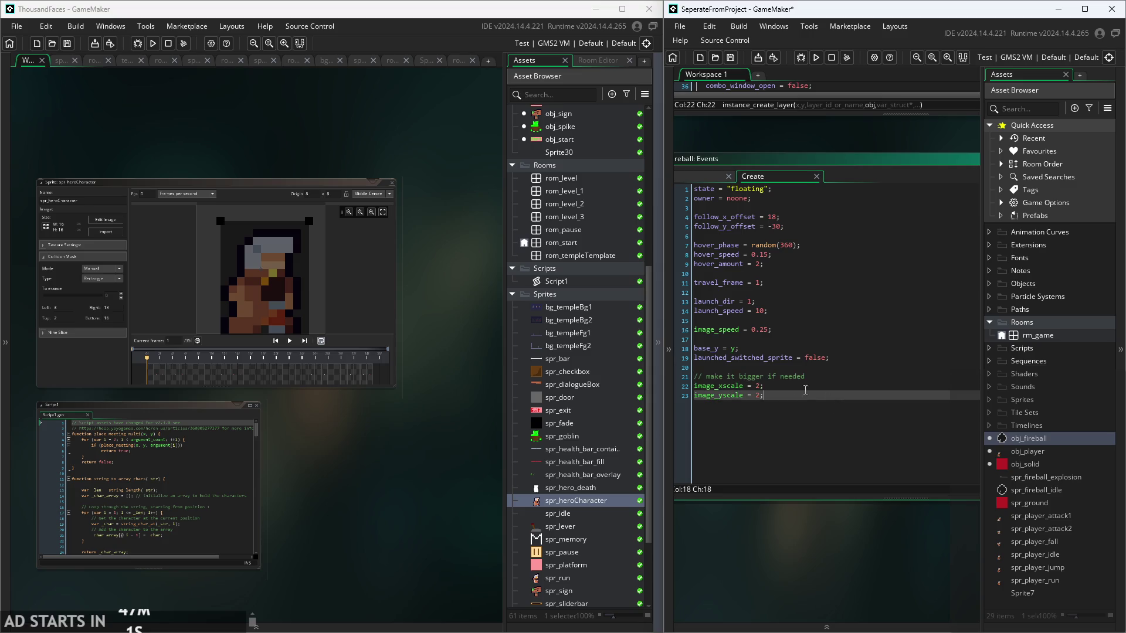
- Recentre the sprite and script windows, then revisit base_y = y and launch_dir = 1
scroll(459, 393, down, 3)
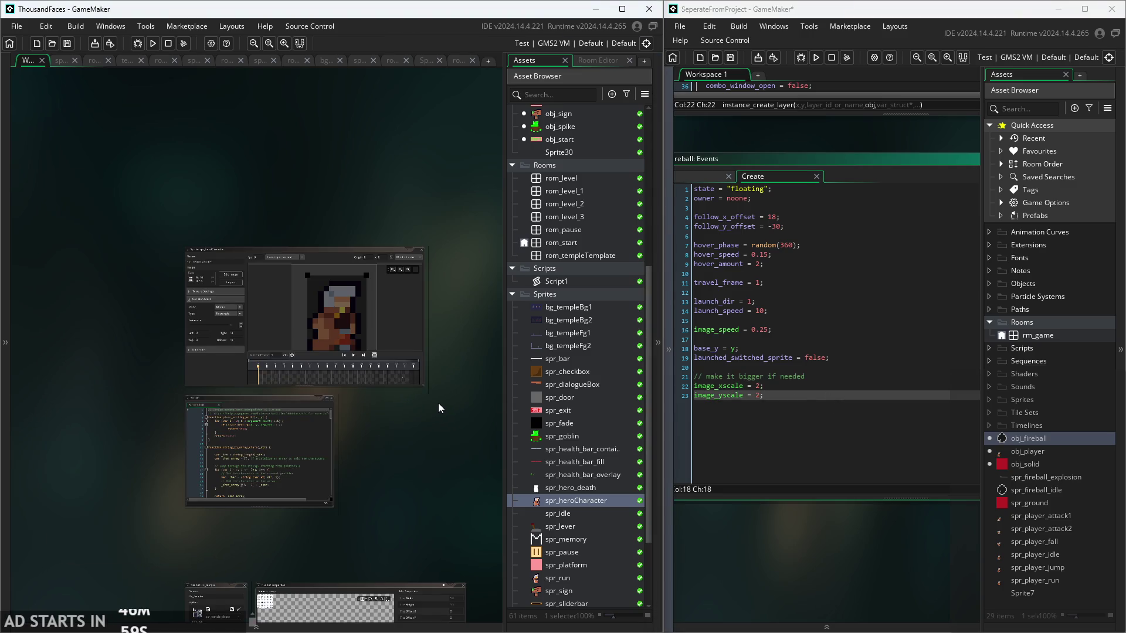
drag(438, 403, 406, 397)
click(774, 330)
click(761, 349)
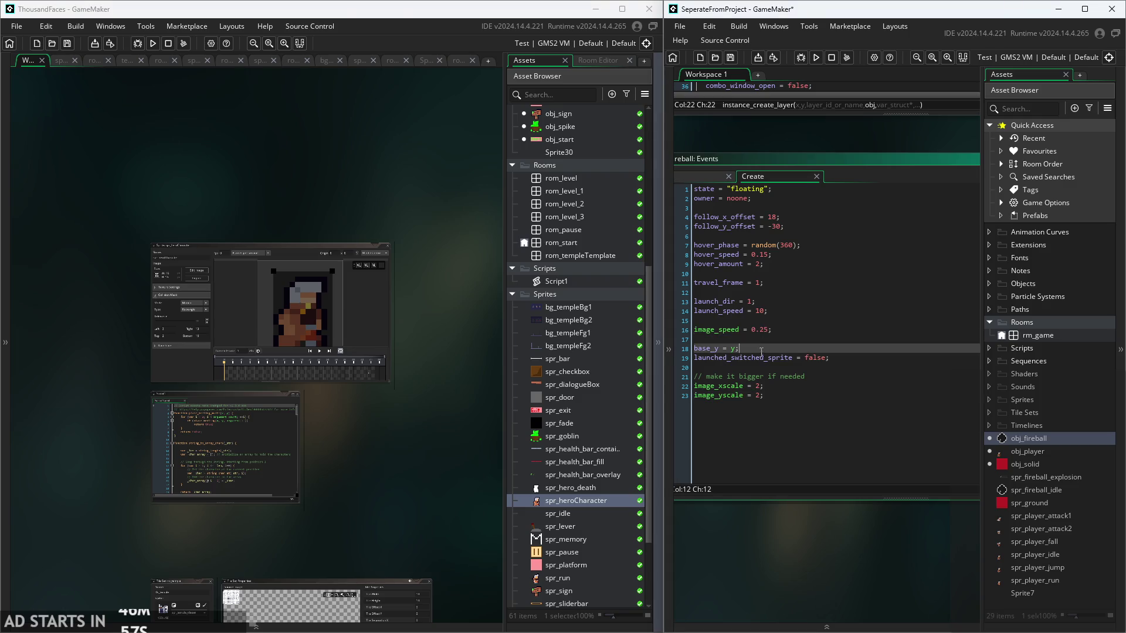
key(Up)
key(Up)
key(Up)
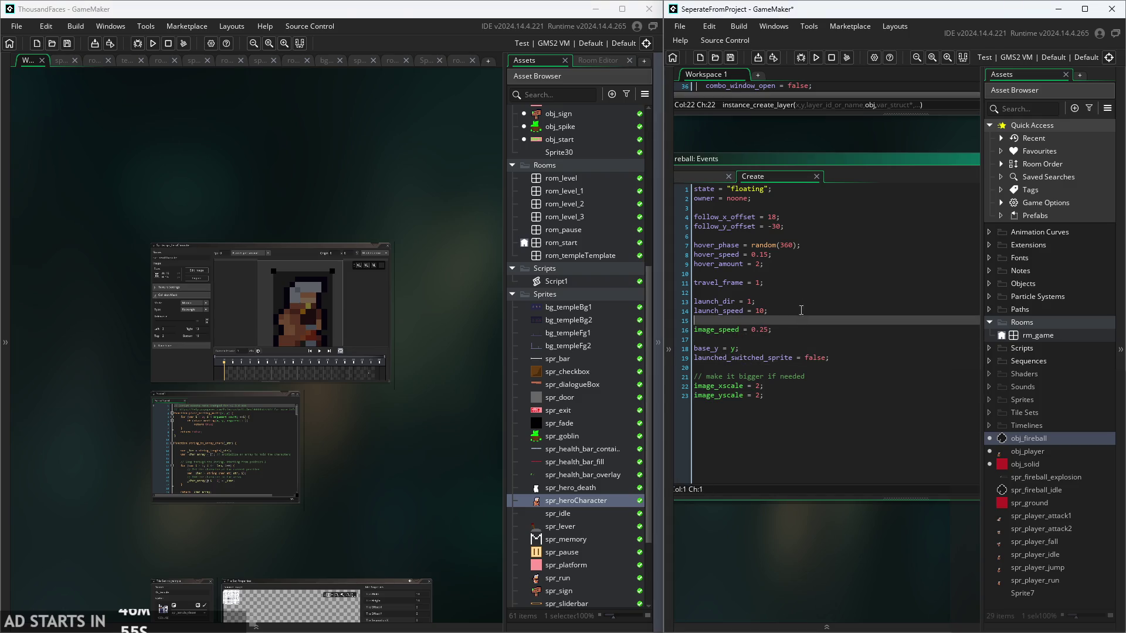
click(801, 303)
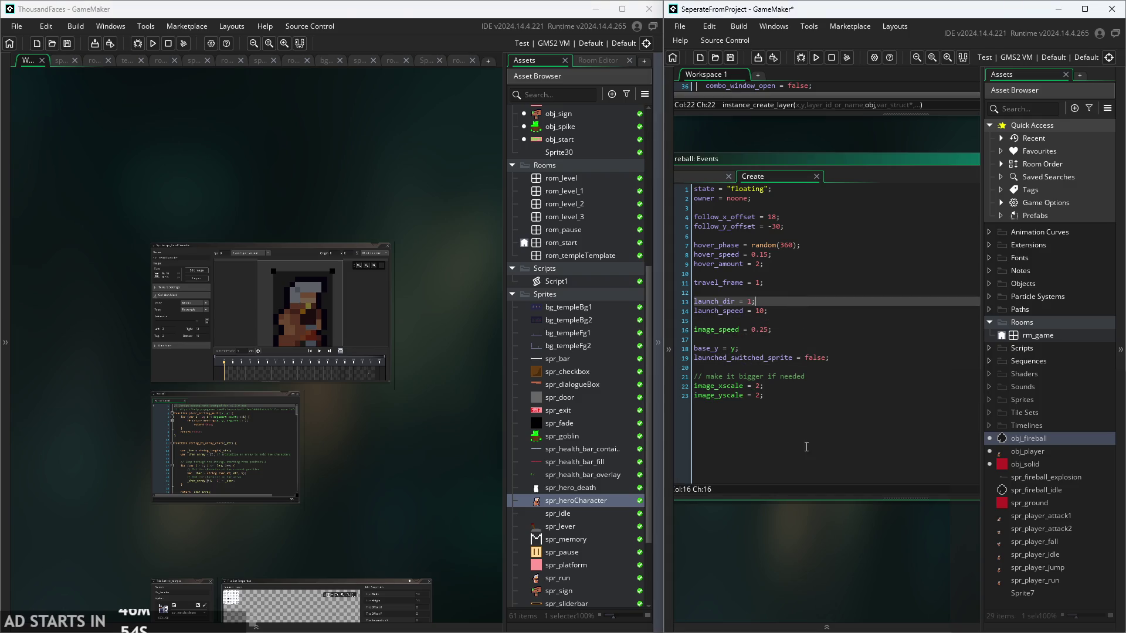
- Start a test run and walk the player left and right with several jumps
click(815, 59)
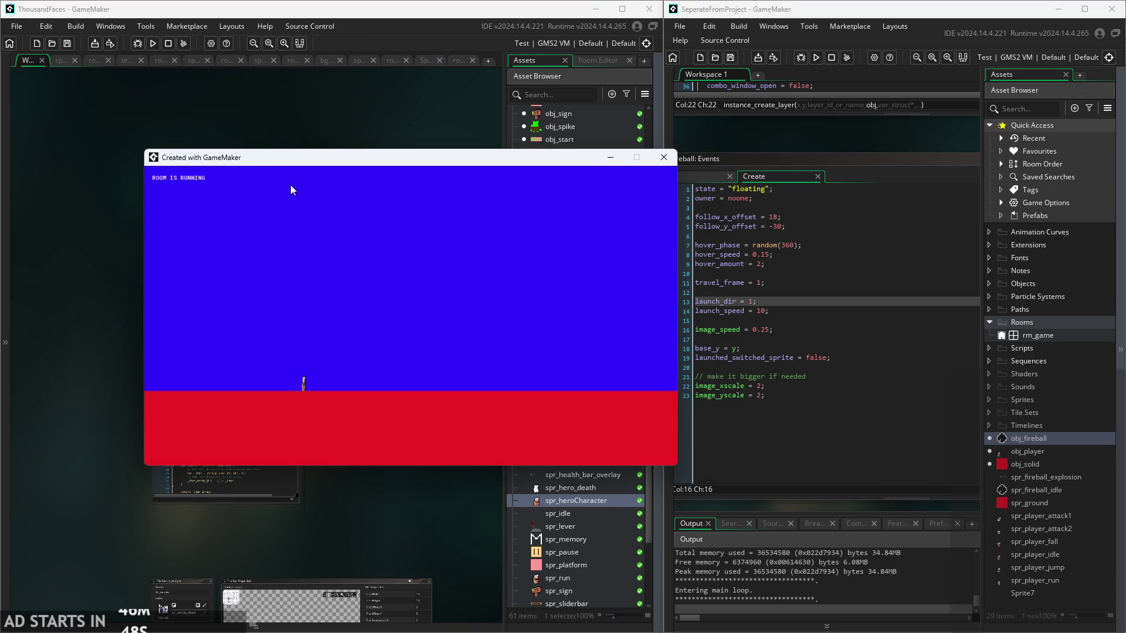
key(Right)
key(Right)
key(space)
key(Right)
key(Right)
key(Left)
key(Right)
key(space)
key(Left)
key(space)
key(Left)
key(Right)
key(space)
key(Right)
key(space)
key(Left)
key(space)
key(Left)
key(Left)
key(Right)
- Shift the game window right, then walk the player both ways while attacking repeatedly
mouse_move(557, 159)
mouse_down()
mouse_move(560, 142)
mouse_move(662, 163)
mouse_up()
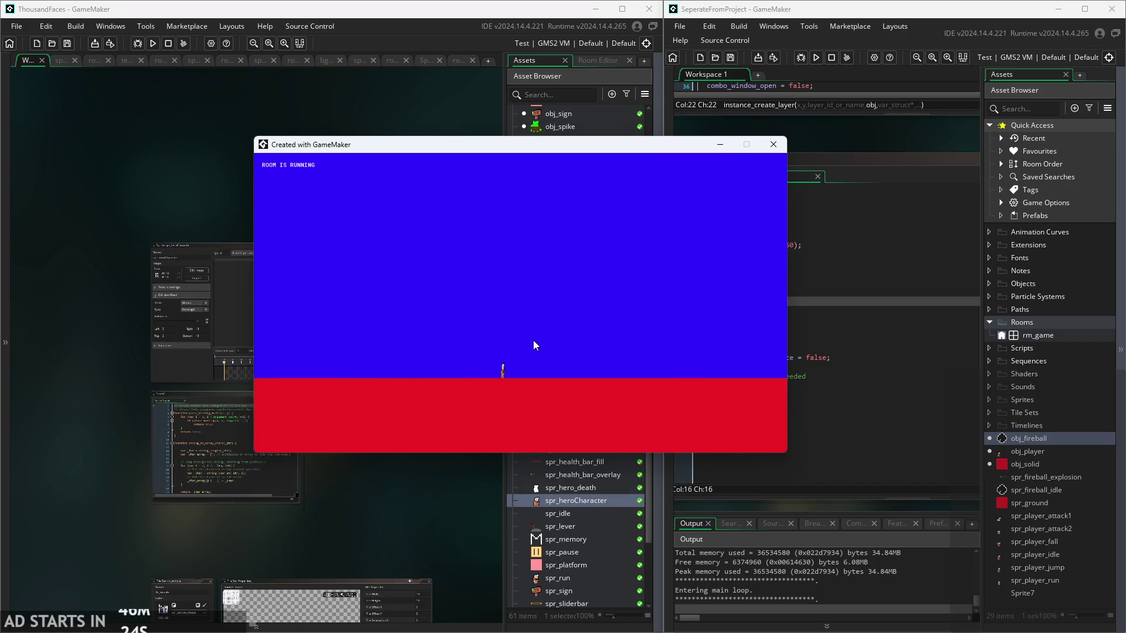
key(Right)
key(Right)
key(space)
key(space)
key(Right)
key(space)
key(Left)
key(Left)
key(space)
- Jump the player around, moving left and right until the run completes
key(Left)
key(space)
key(Right)
key(Right)
key(Right)
key(Up)
key(Left)
key(Up)
key(Right)
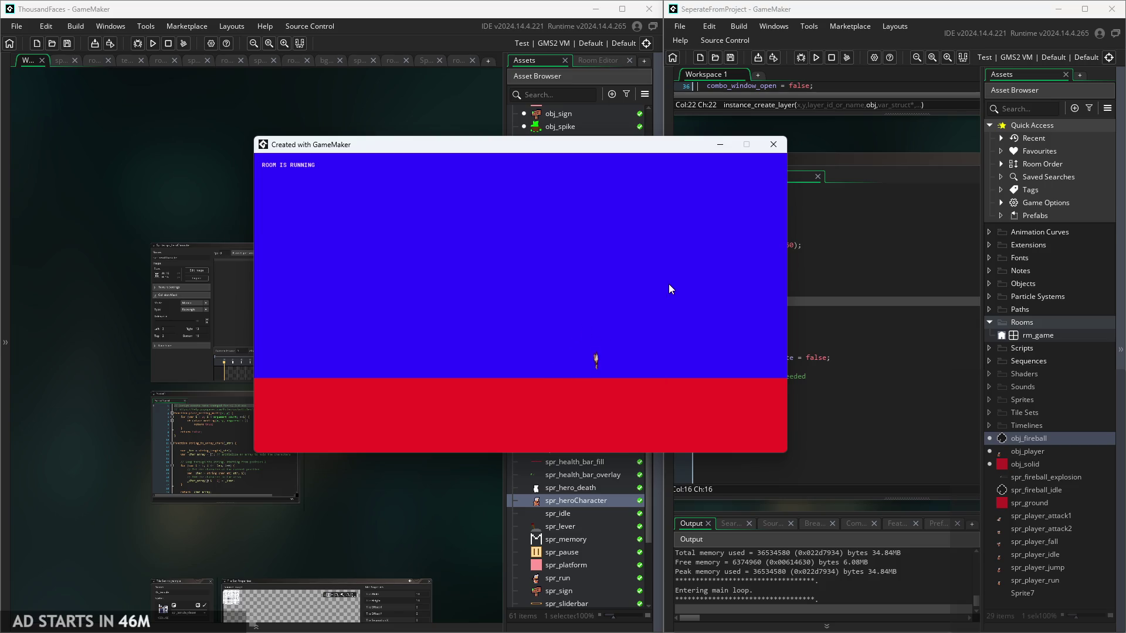
key(Left)
key(Up)
key(Right)
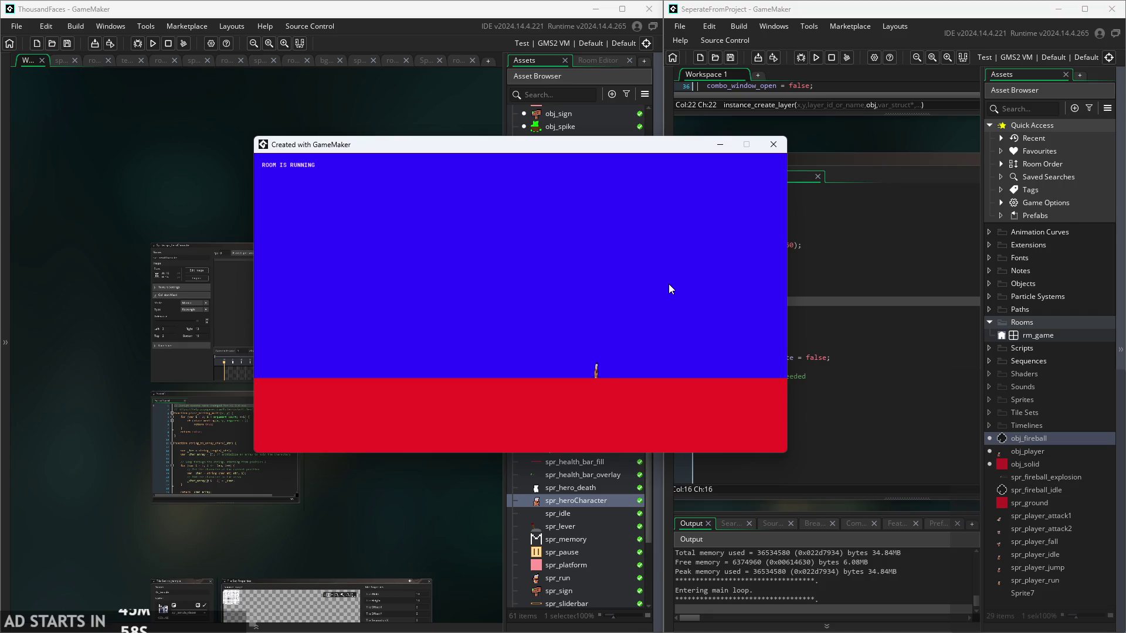
key(Left)
key(Up)
key(Right)
key(Right)
- Close the running game and review the place_meeting_multi function in Script1
click(773, 144)
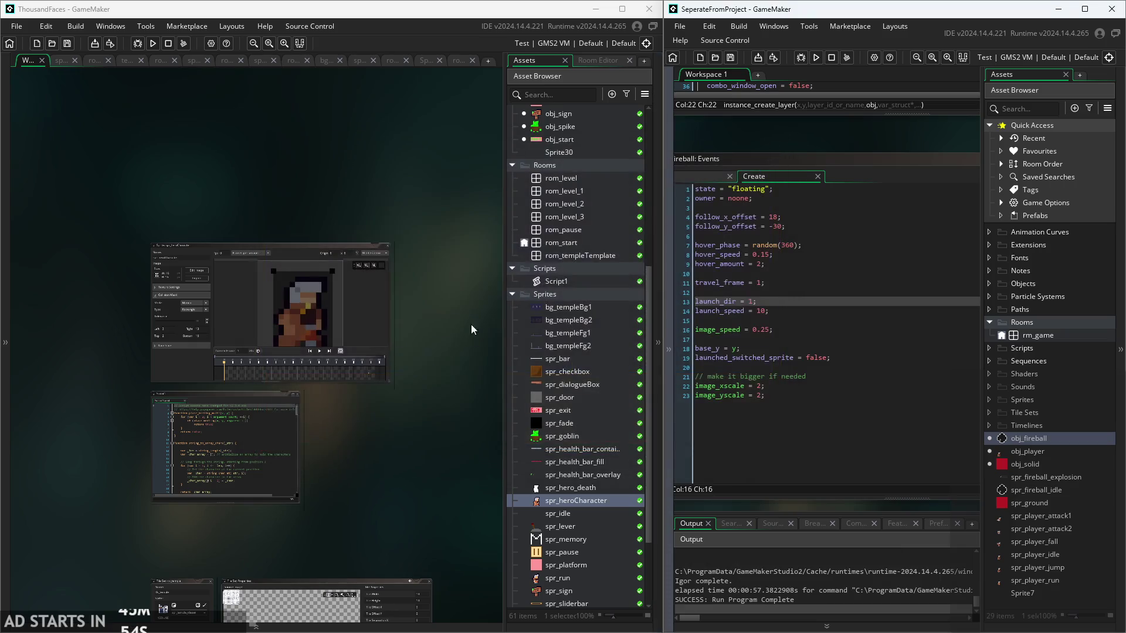
scroll(421, 355, up, 2)
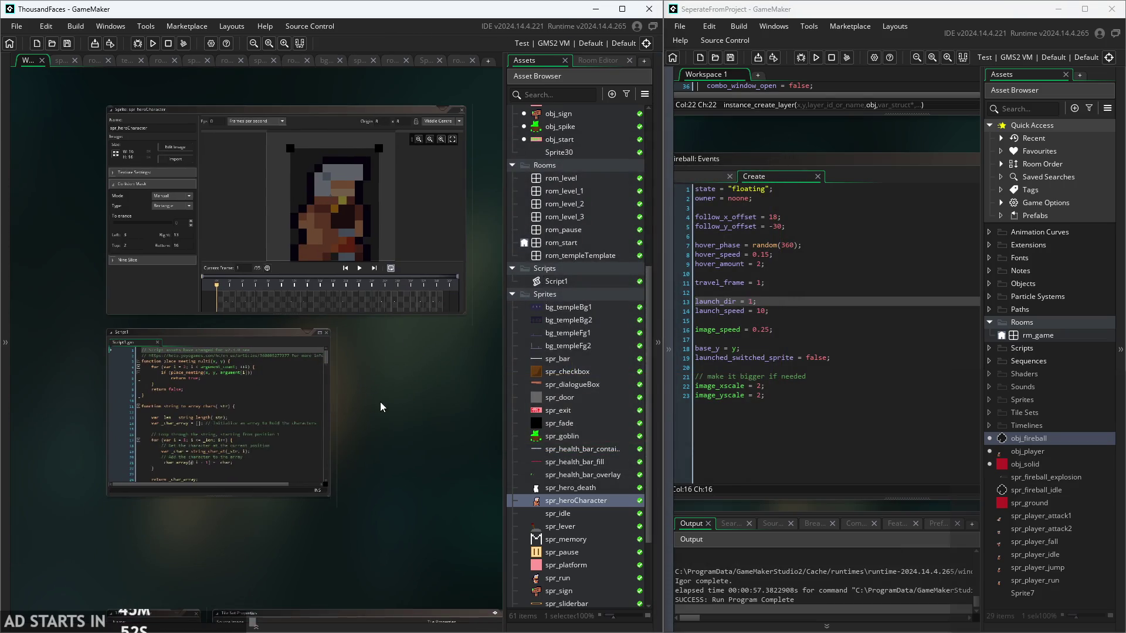
scroll(380, 403, up, 4)
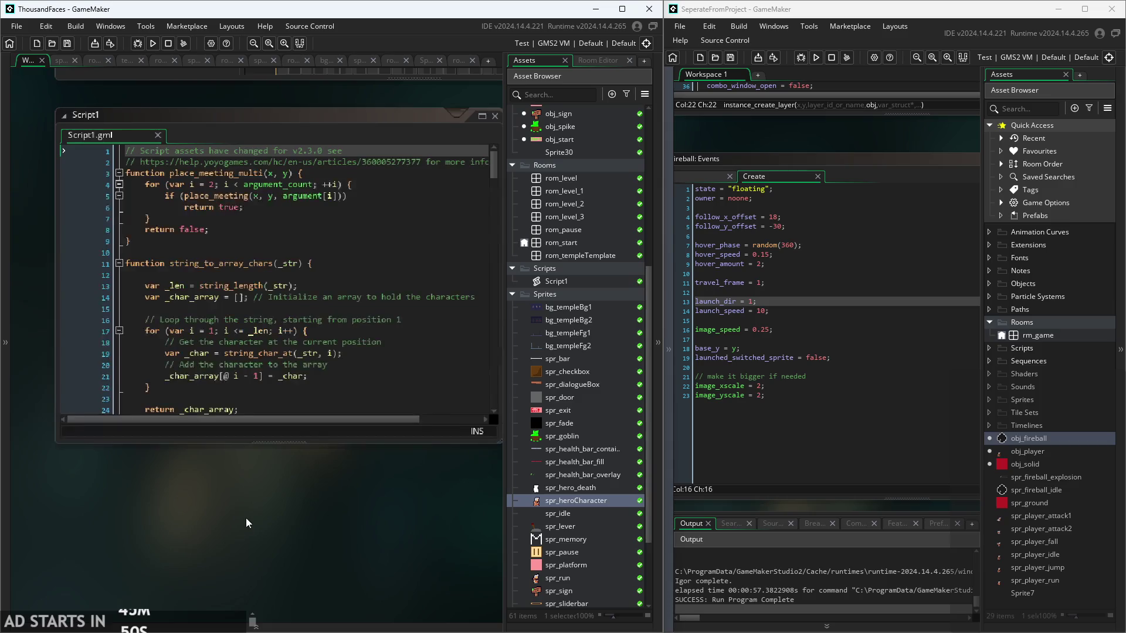
scroll(245, 518, down, 3)
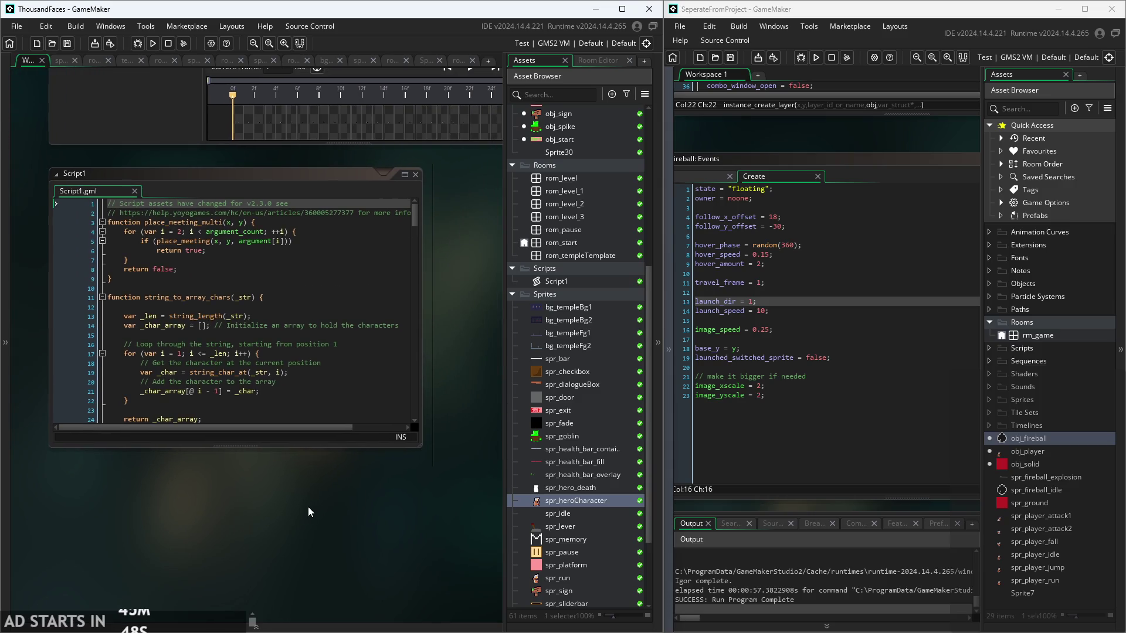
scroll(344, 256, down, 4)
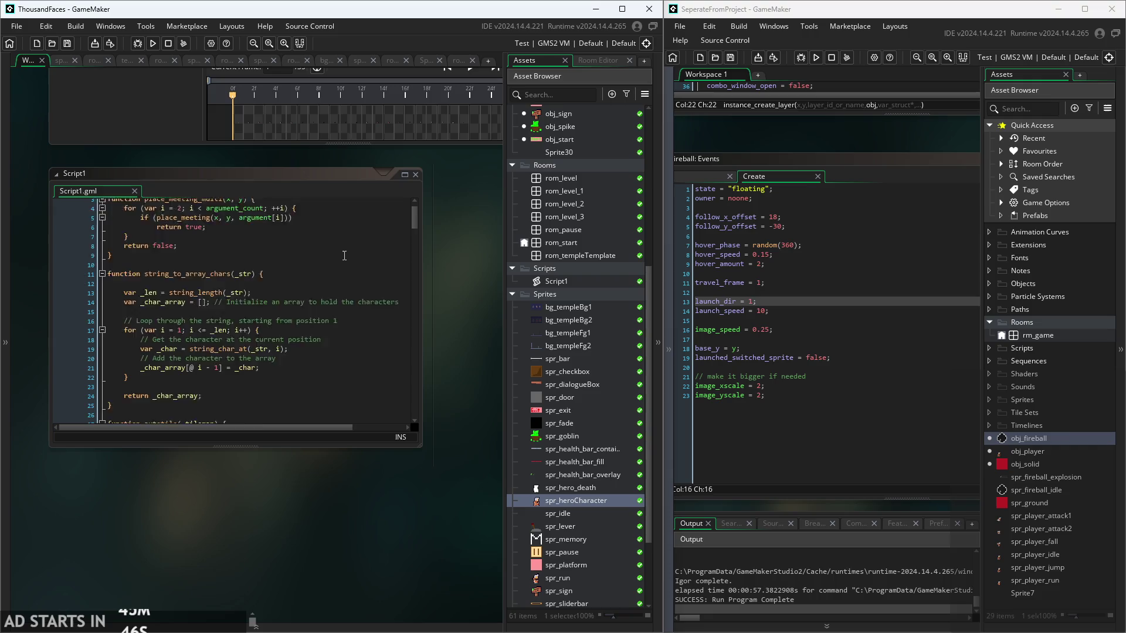
scroll(344, 255, up, 4)
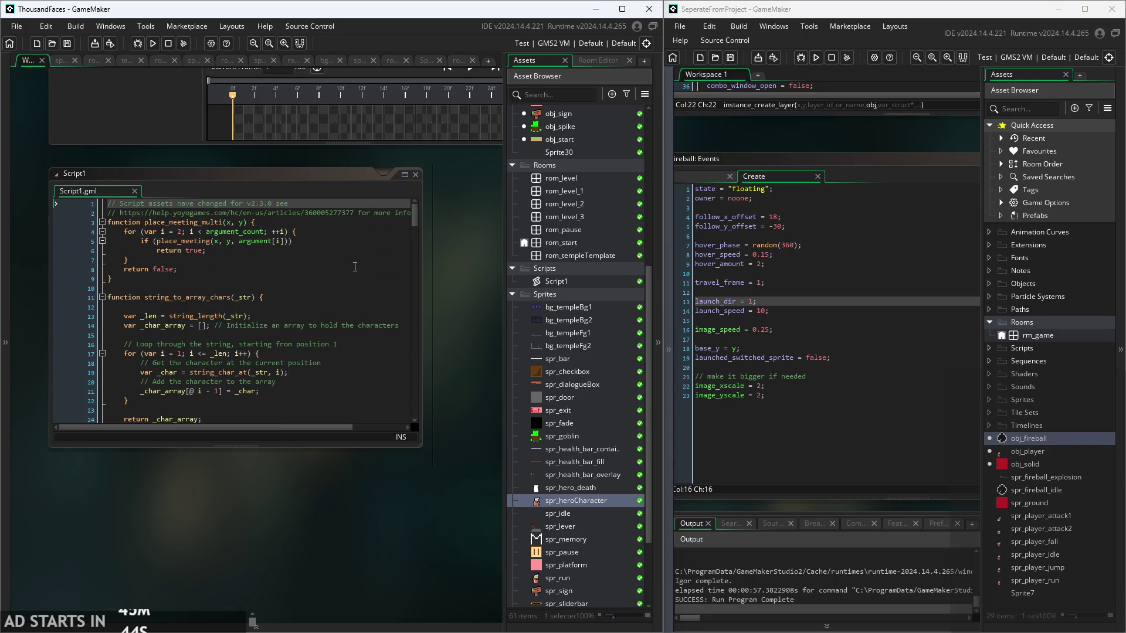
click(263, 224)
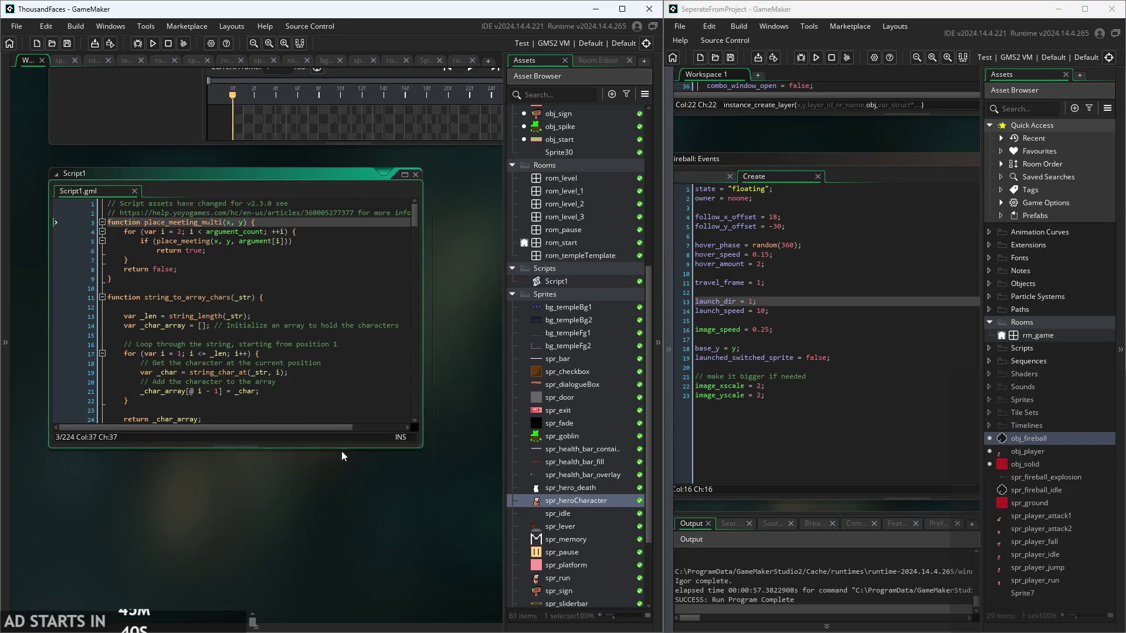
- Bring up spr_heroCharacter's sprite editor and check its collision mask bounds: left 3, right 13, top 2, bottom 16
drag(381, 491, 355, 499)
scroll(589, 478, down, 3)
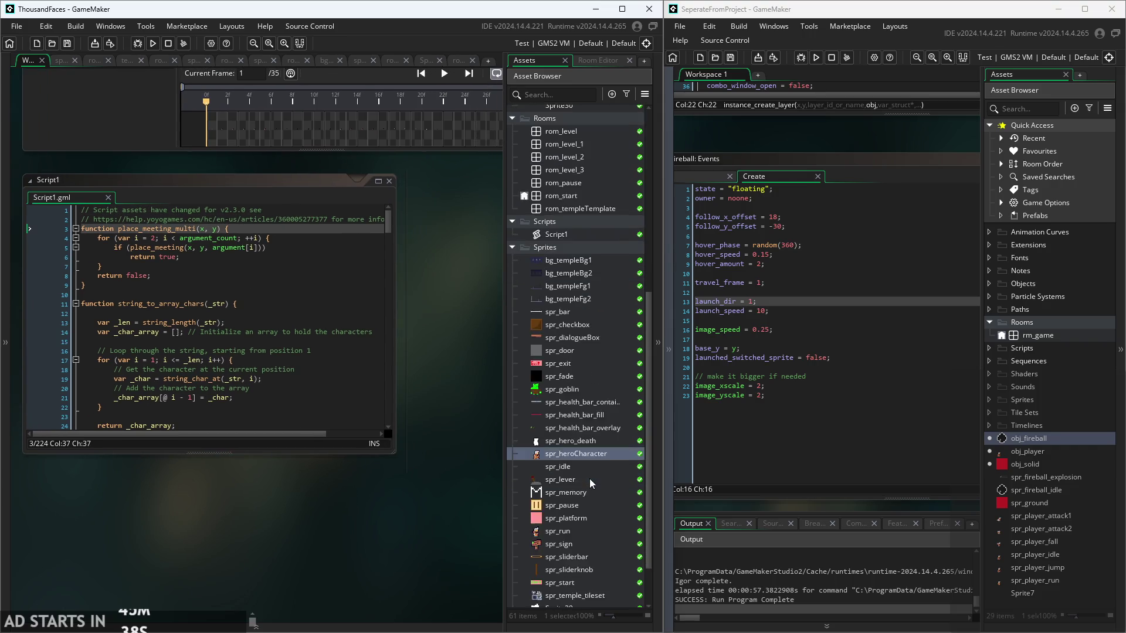
double_click(575, 429)
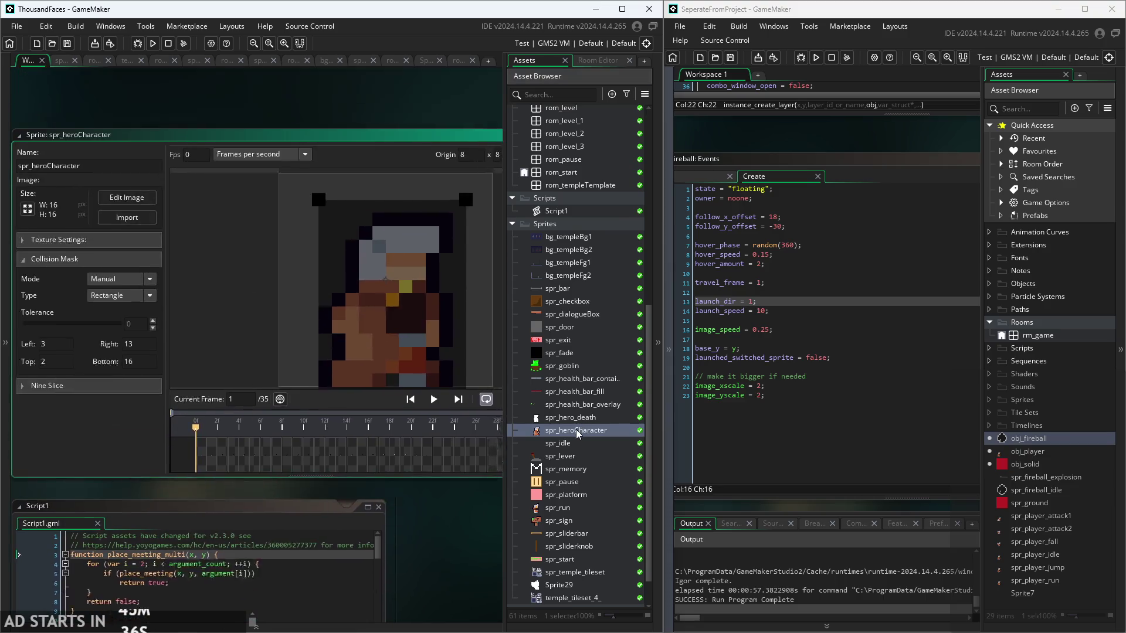
scroll(427, 532, down, 2)
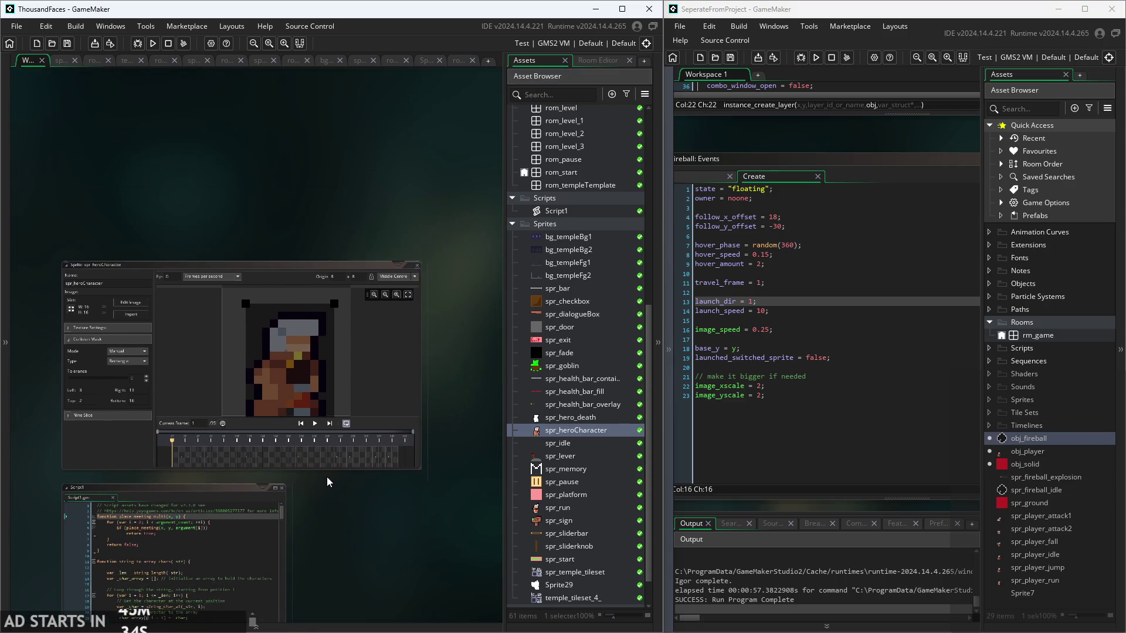
scroll(340, 481, up, 3)
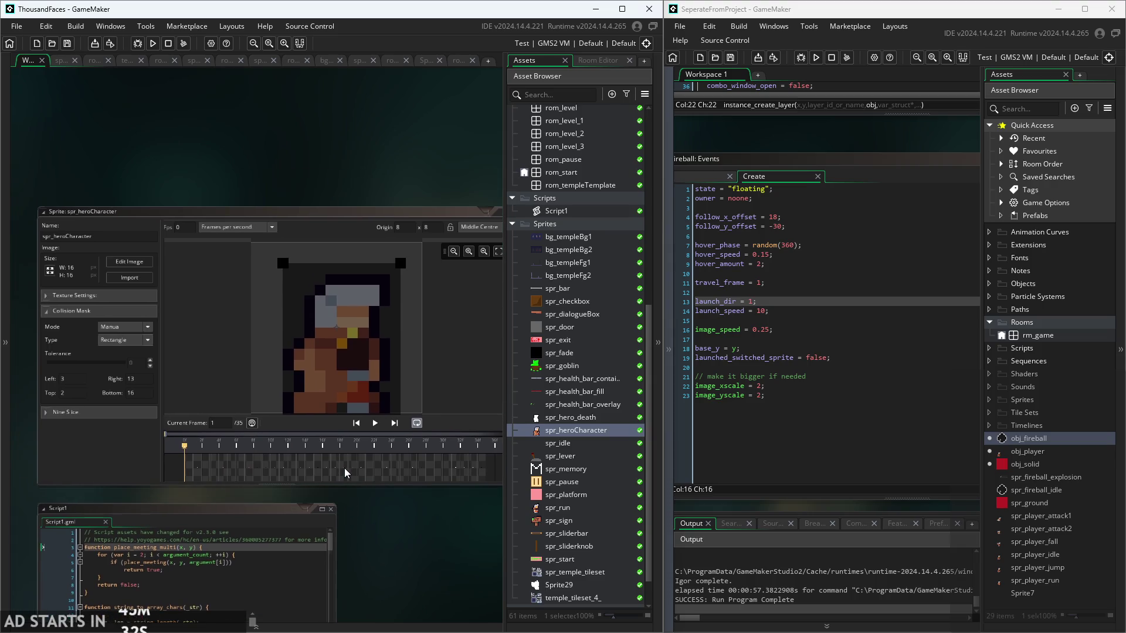
scroll(368, 479, down, 3)
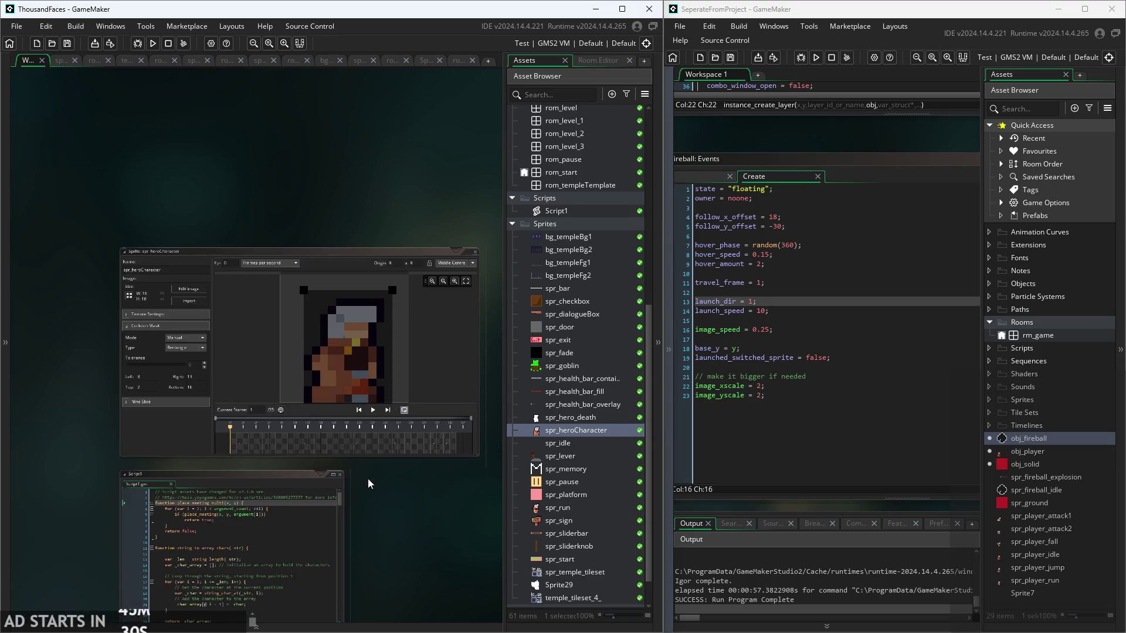
scroll(360, 469, up, 1)
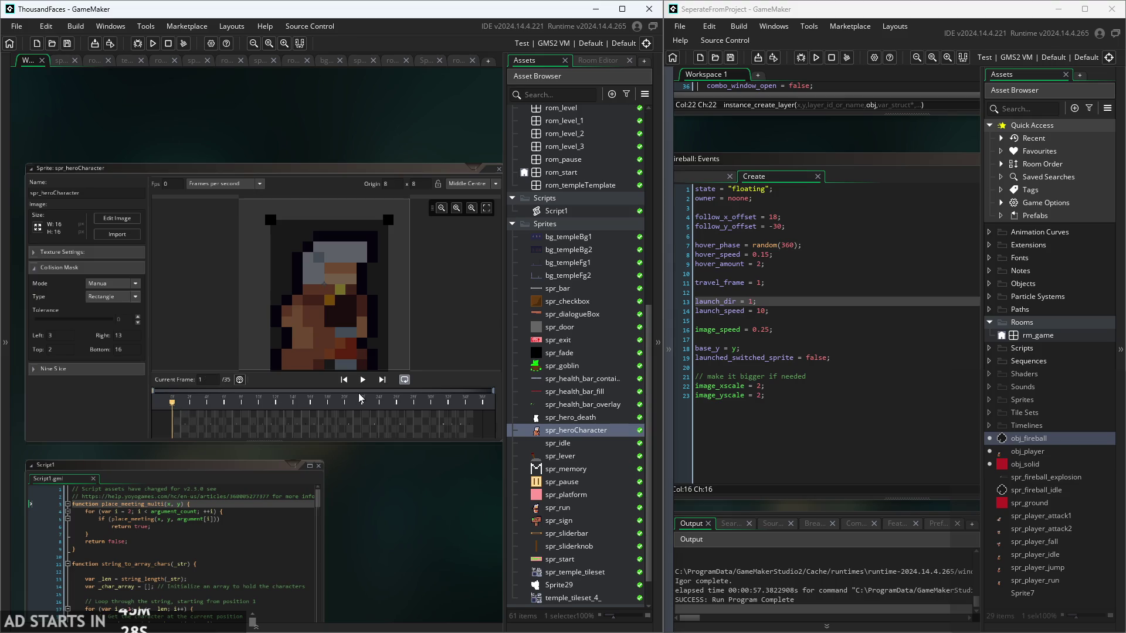